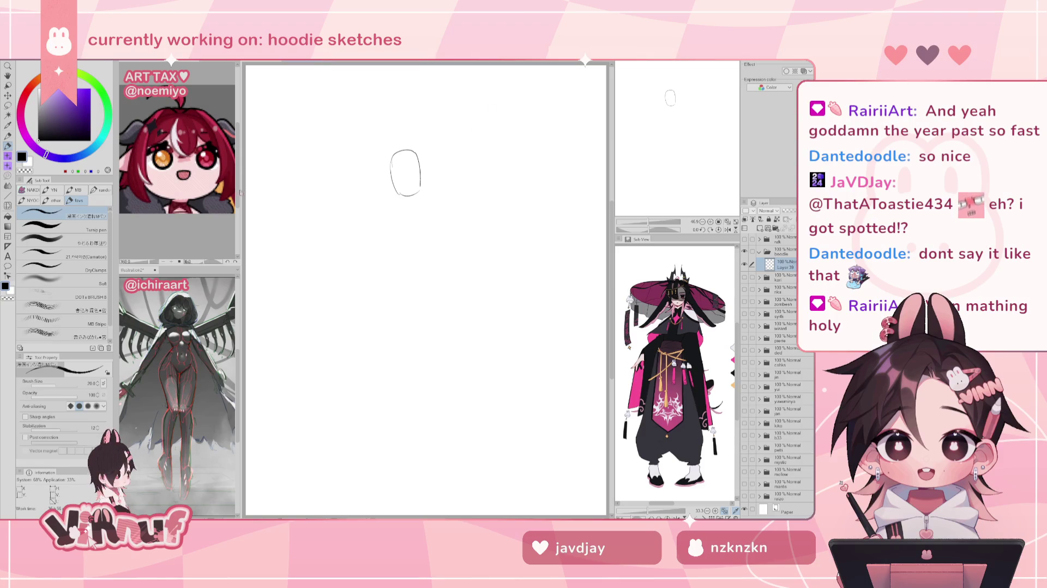
Switch to the reference document and zoom in on the sepia portrait
{"action": "scroll", "coordinate": [73, 325], "scroll_direction": "down", "scroll_amount": 2}
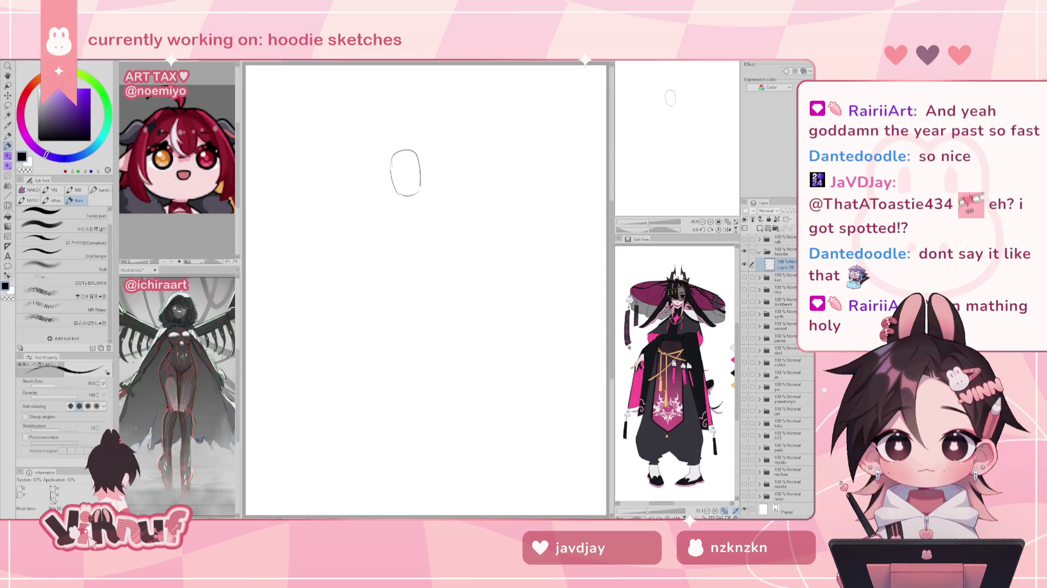
{"action": "key", "text": "ctrl+Tab"}
{"action": "scroll", "coordinate": [421, 362], "scroll_direction": "up", "scroll_amount": 2}
{"action": "scroll", "coordinate": [421, 362], "scroll_direction": "up", "scroll_amount": 2}
{"action": "scroll", "coordinate": [421, 363], "scroll_direction": "up", "scroll_amount": 1}
{"action": "scroll", "coordinate": [421, 362], "scroll_direction": "up", "scroll_amount": 1}
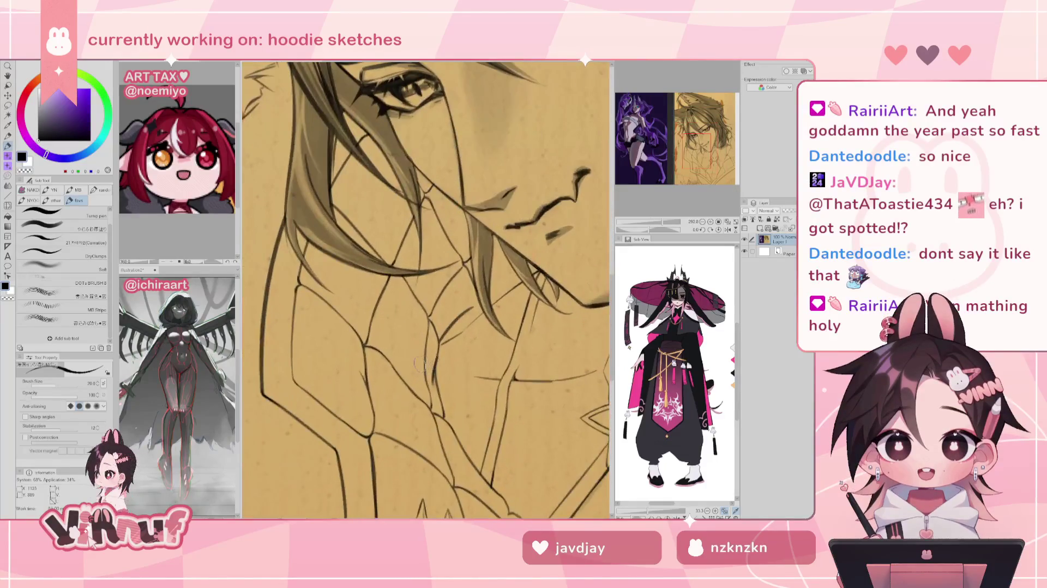
{"action": "scroll", "coordinate": [421, 363], "scroll_direction": "down", "scroll_amount": 2}
{"action": "scroll", "coordinate": [421, 362], "scroll_direction": "down", "scroll_amount": 1}
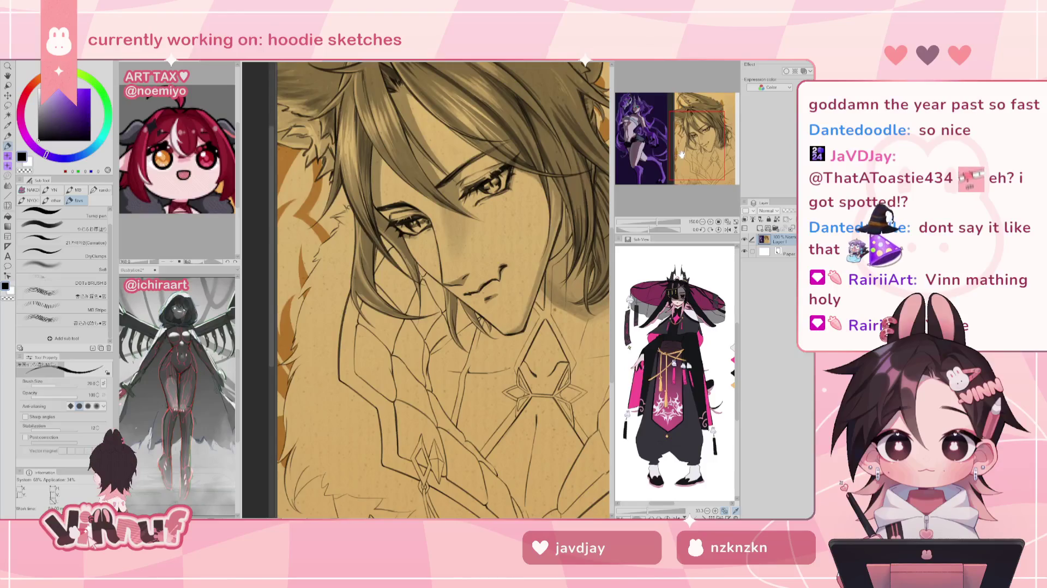
Pan across the ears, hair, chest and neck line art of the reference
{"action": "mouse_move", "coordinate": [682, 143]}
{"action": "left_mouse_down"}
{"action": "mouse_move", "coordinate": [690, 122]}
{"action": "mouse_move", "coordinate": [696, 151]}
{"action": "left_mouse_up"}
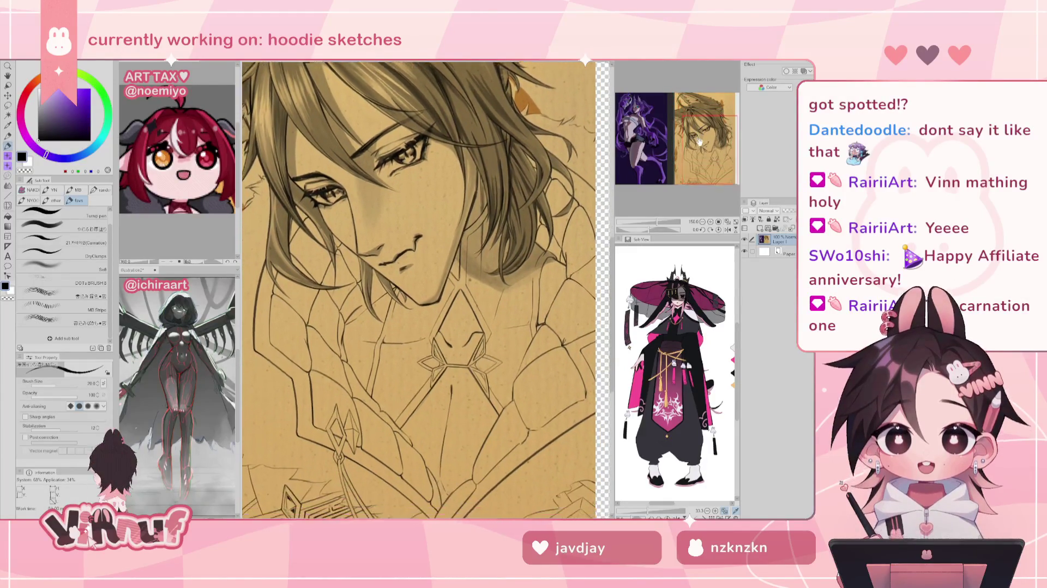
{"action": "scroll", "coordinate": [571, 298], "scroll_direction": "up", "scroll_amount": 2}
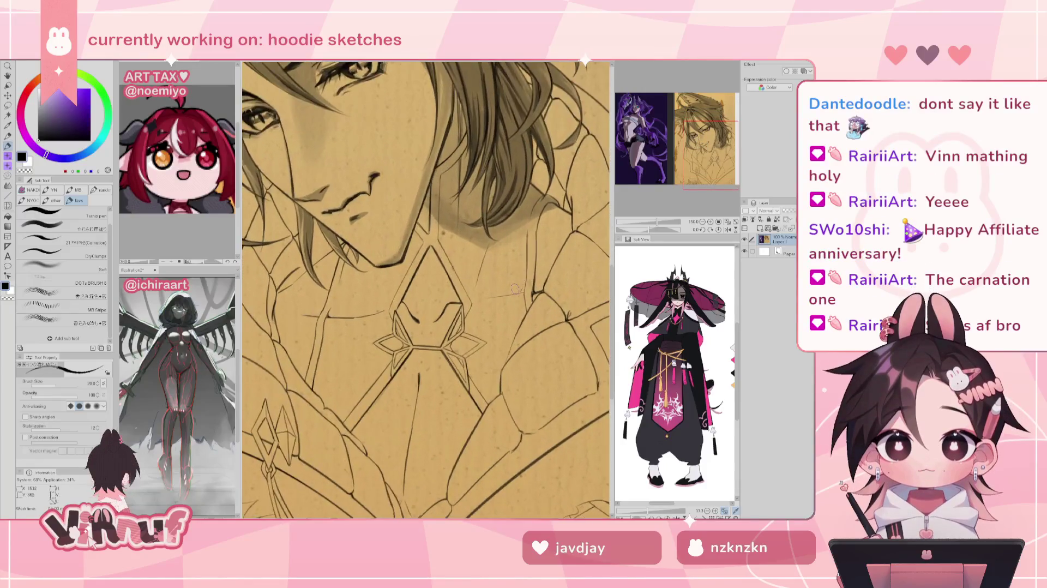
{"action": "scroll", "coordinate": [571, 298], "scroll_direction": "up", "scroll_amount": 2}
{"action": "left_click_drag", "start_coordinate": [686, 177], "coordinate": [702, 158]}
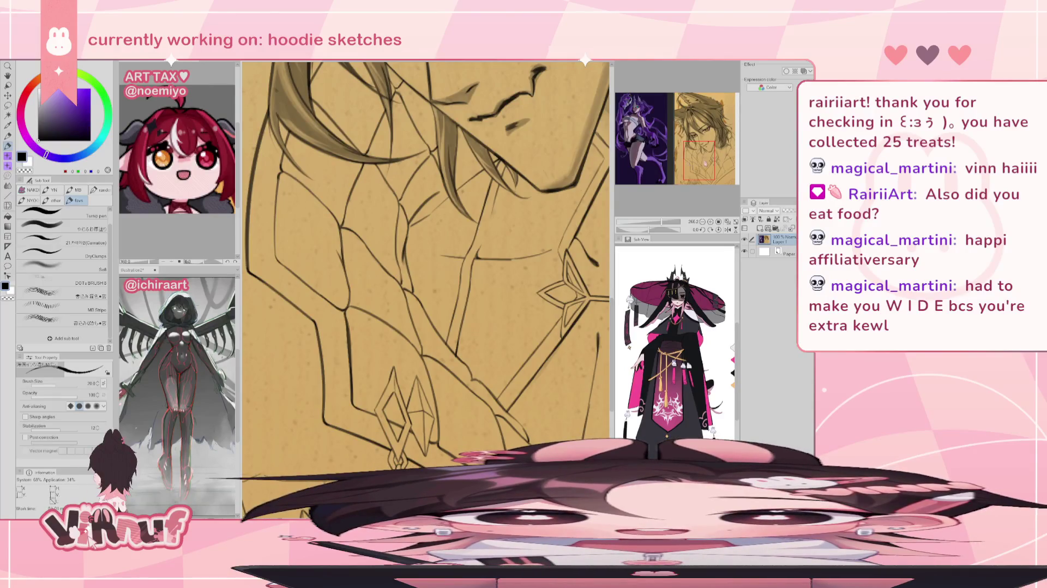
{"action": "left_click_drag", "start_coordinate": [705, 162], "coordinate": [702, 156]}
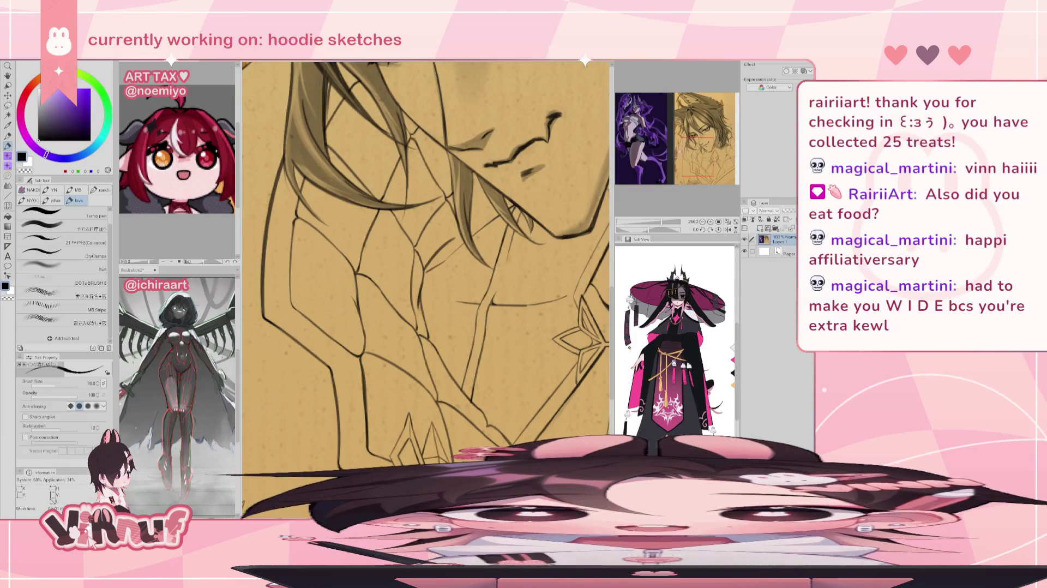
{"action": "left_click_drag", "start_coordinate": [695, 147], "coordinate": [713, 160]}
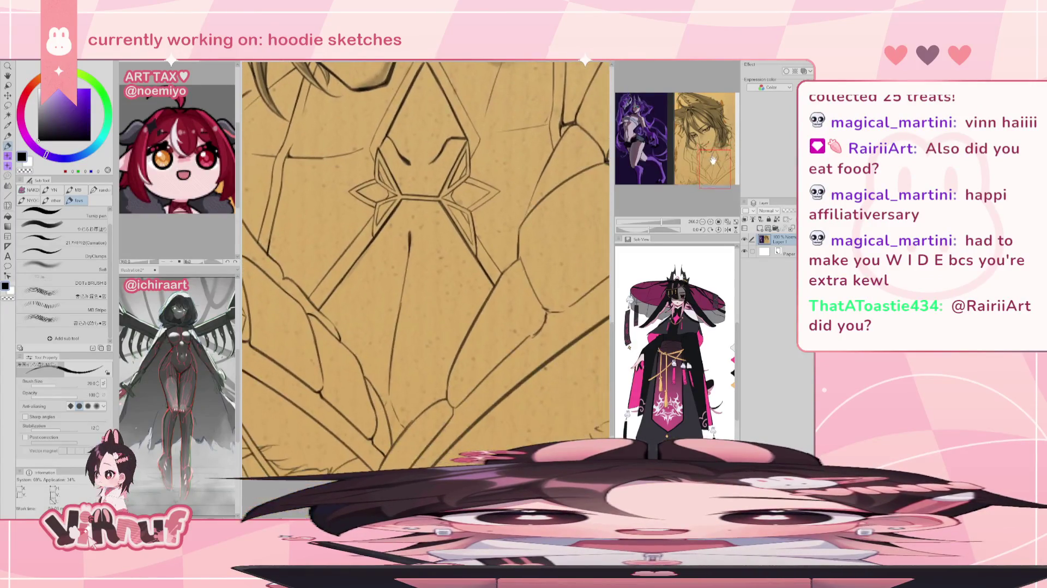
{"action": "mouse_move", "coordinate": [712, 160]}
{"action": "left_mouse_down"}
{"action": "mouse_move", "coordinate": [716, 139]}
{"action": "mouse_move", "coordinate": [693, 131]}
{"action": "left_mouse_up"}
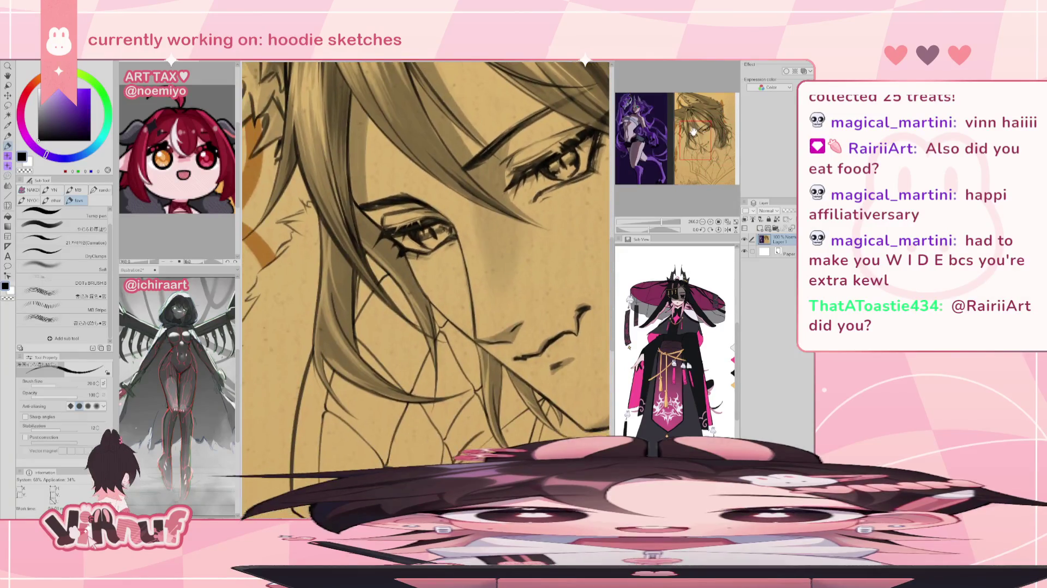
{"action": "mouse_move", "coordinate": [693, 131]}
{"action": "left_mouse_down"}
{"action": "mouse_move", "coordinate": [685, 162]}
{"action": "mouse_move", "coordinate": [689, 154]}
{"action": "left_mouse_up"}
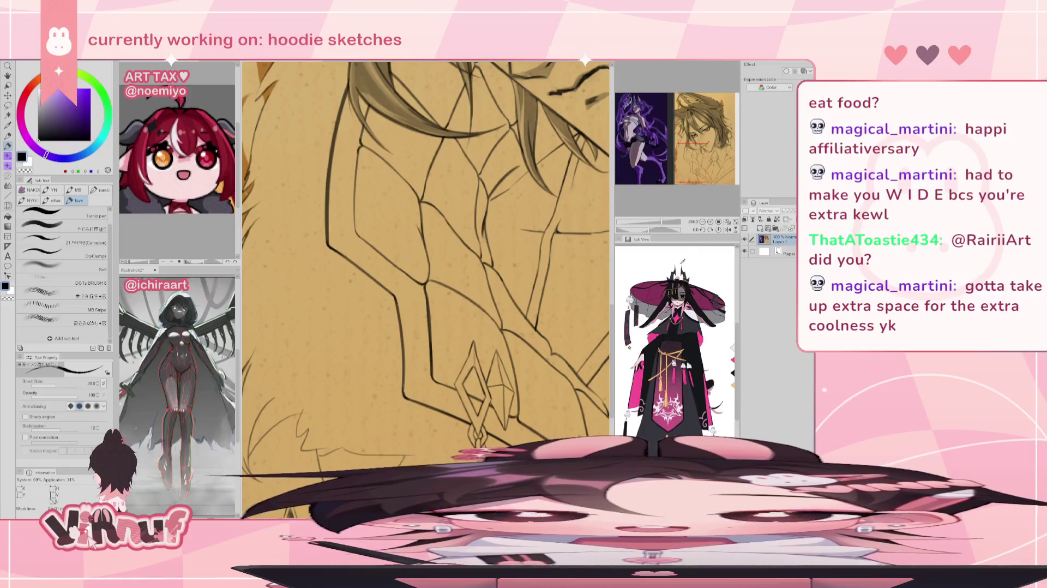
{"action": "mouse_move", "coordinate": [686, 158]}
{"action": "left_mouse_down"}
{"action": "mouse_move", "coordinate": [679, 115]}
{"action": "mouse_move", "coordinate": [699, 135]}
{"action": "left_mouse_up"}
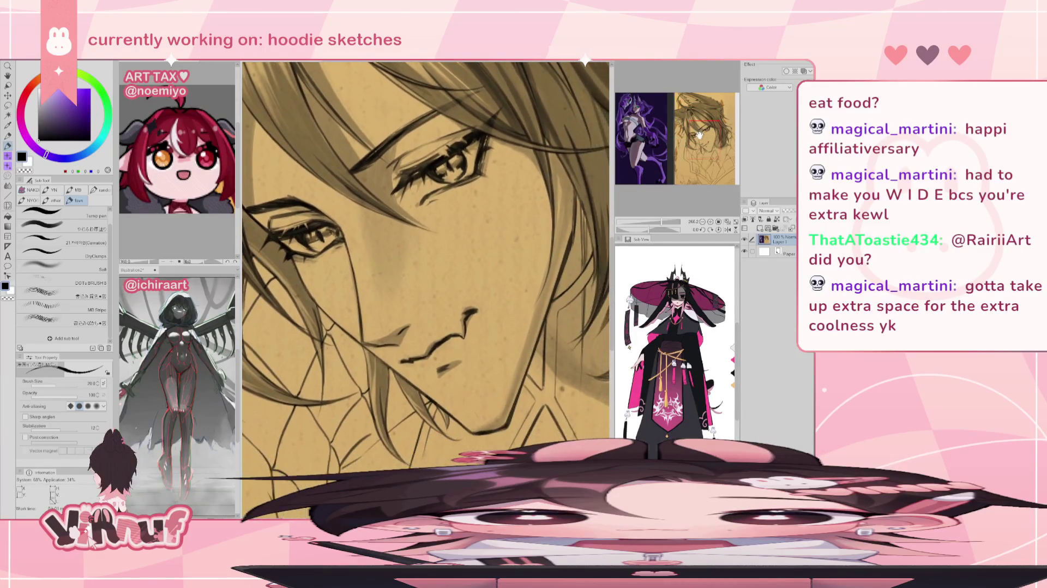
{"action": "scroll", "coordinate": [700, 135], "scroll_direction": "down", "scroll_amount": 3}
Pan and zoom over the purple character from face down to torso, hips and lower body
{"action": "left_click_drag", "start_coordinate": [699, 135], "coordinate": [640, 133]}
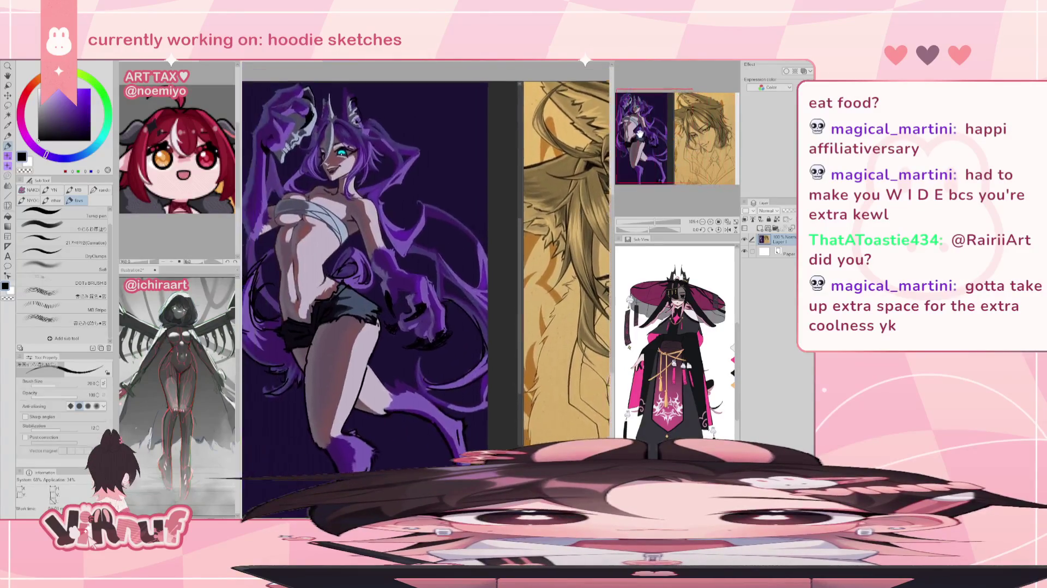
{"action": "scroll", "coordinate": [640, 133], "scroll_direction": "up", "scroll_amount": 1}
{"action": "scroll", "coordinate": [641, 133], "scroll_direction": "up", "scroll_amount": 1}
{"action": "scroll", "coordinate": [642, 133], "scroll_direction": "up", "scroll_amount": 1}
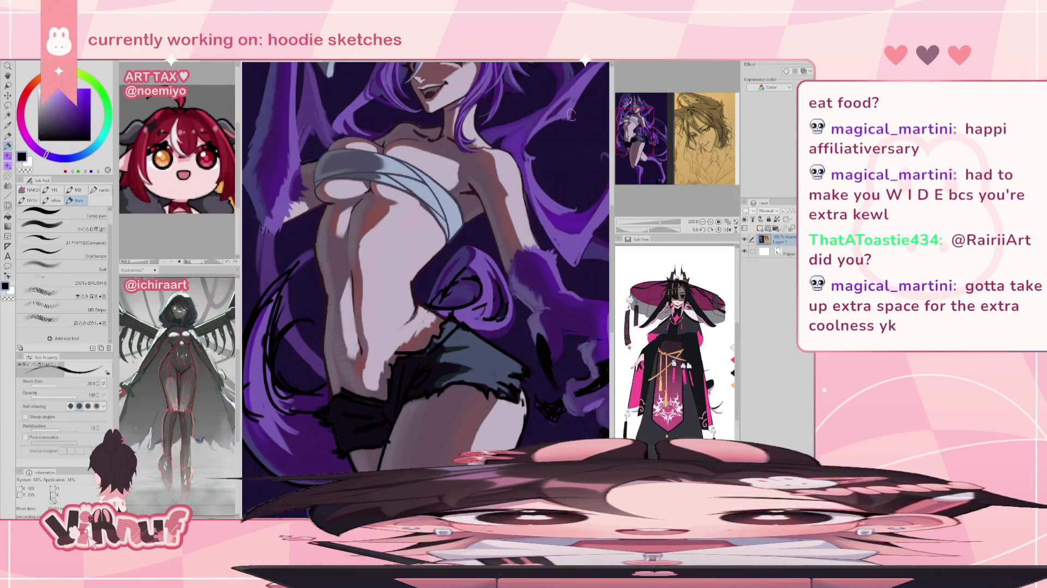
{"action": "left_click_drag", "start_coordinate": [636, 125], "coordinate": [642, 107]}
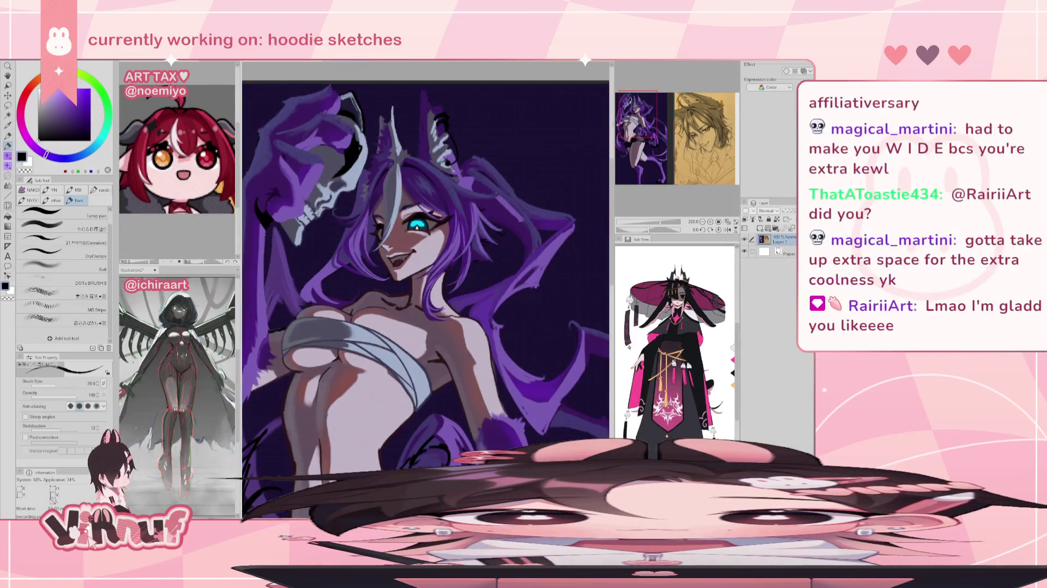
{"action": "mouse_move", "coordinate": [637, 117]}
{"action": "left_mouse_down"}
{"action": "mouse_move", "coordinate": [641, 170]}
{"action": "mouse_move", "coordinate": [634, 118]}
{"action": "left_mouse_up"}
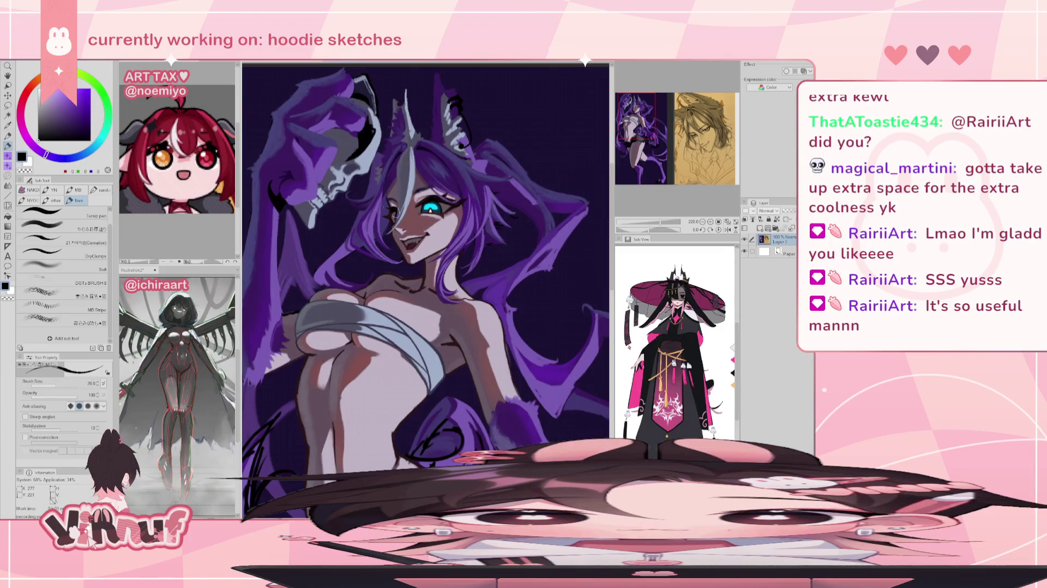
{"action": "scroll", "coordinate": [642, 139], "scroll_direction": "down", "scroll_amount": 3}
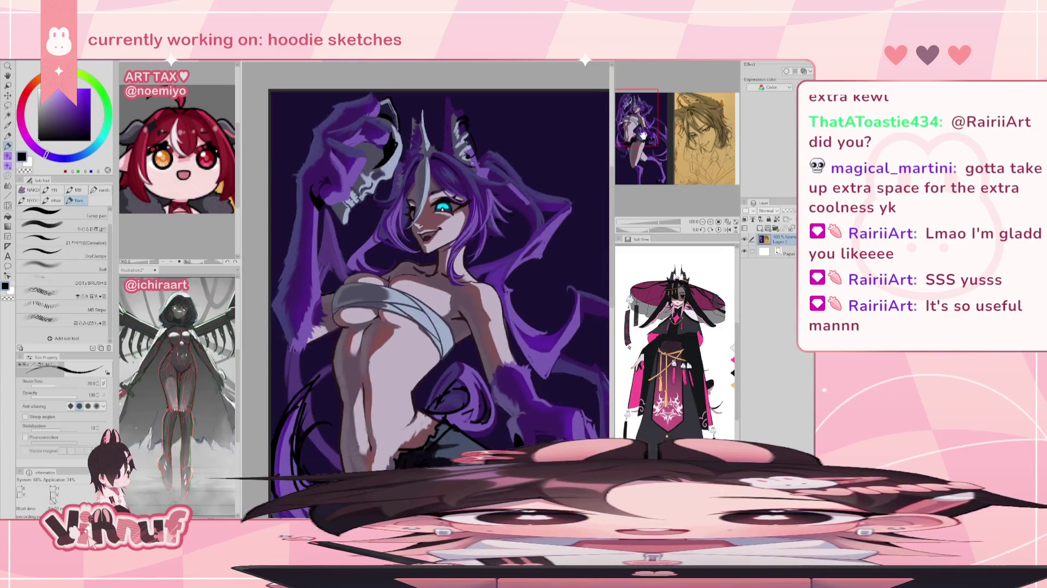
{"action": "left_click_drag", "start_coordinate": [643, 140], "coordinate": [644, 144]}
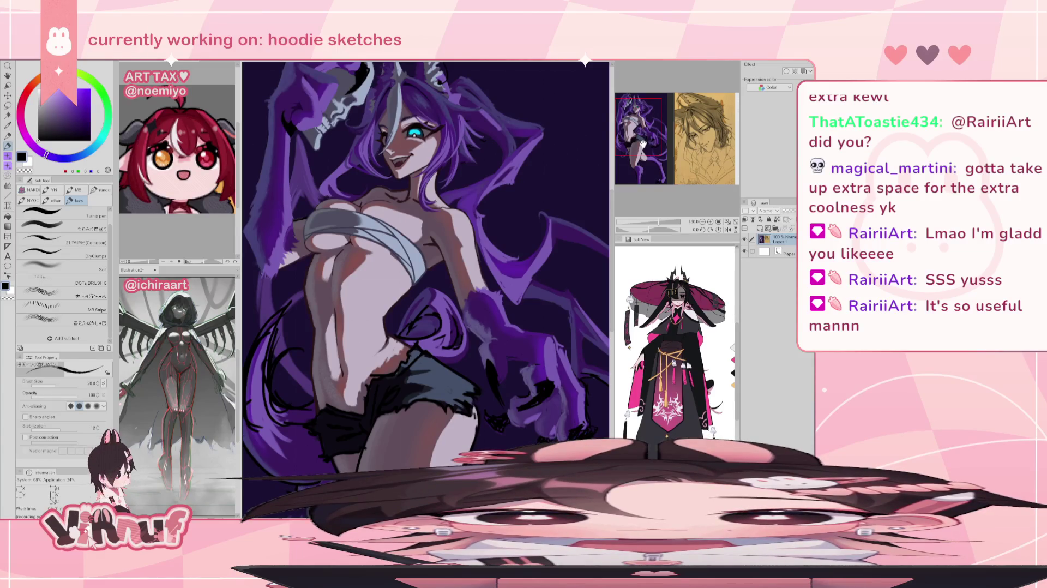
{"action": "scroll", "coordinate": [454, 311], "scroll_direction": "down", "scroll_amount": 2}
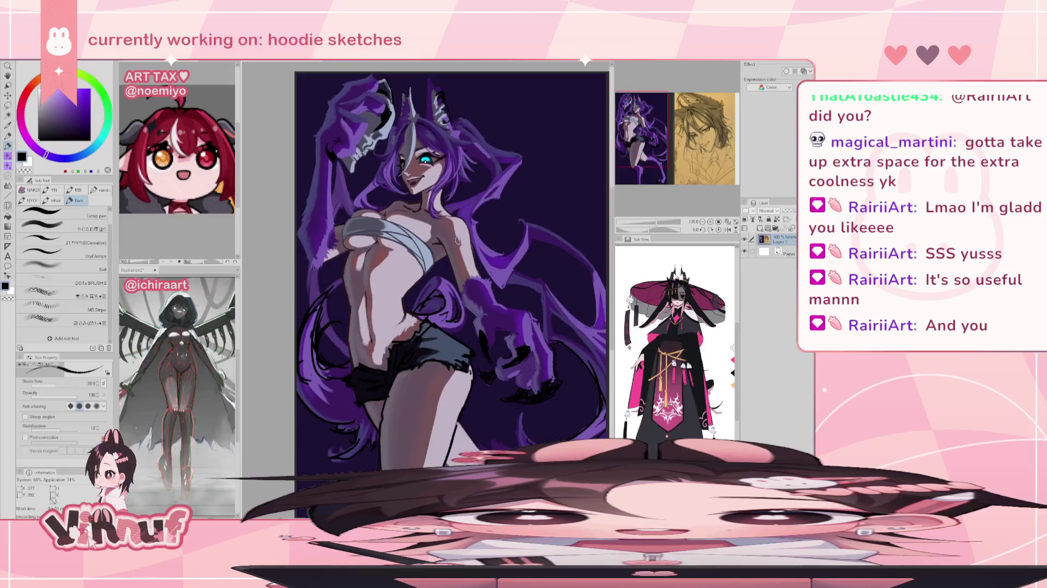
{"action": "left_click_drag", "start_coordinate": [647, 144], "coordinate": [652, 147]}
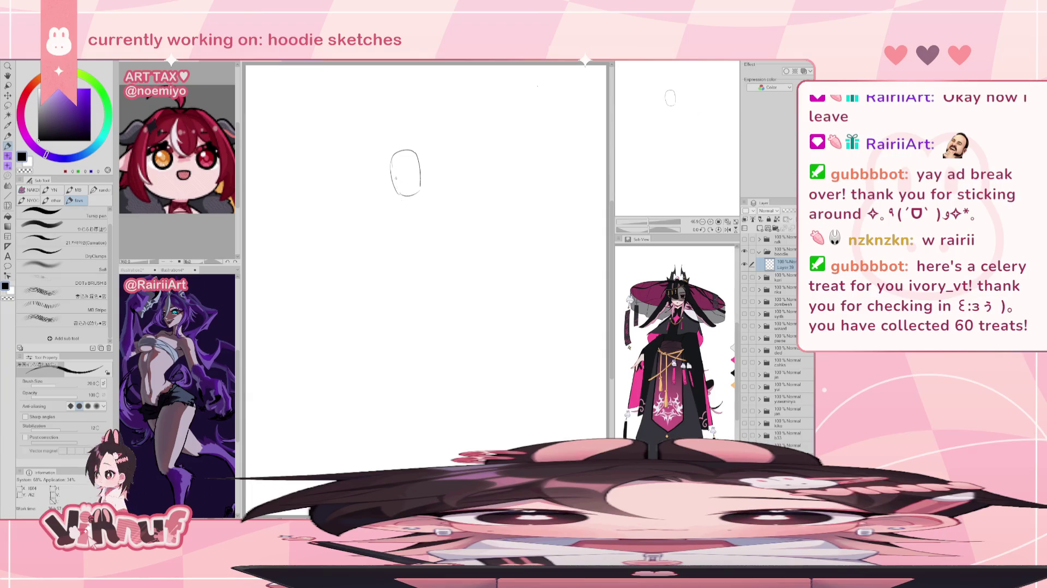
Try two neck strokes below the head oval and undo both
{"action": "left_click_drag", "start_coordinate": [392, 174], "coordinate": [413, 222]}
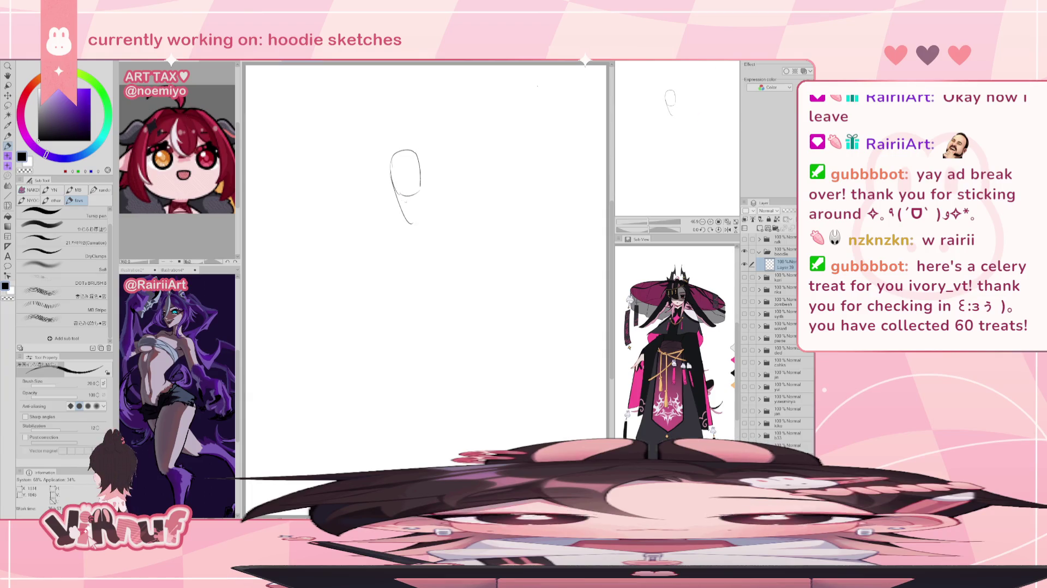
{"action": "key", "text": "ctrl+z"}
{"action": "left_click_drag", "start_coordinate": [395, 182], "coordinate": [415, 220]}
{"action": "key", "text": "ctrl+z"}
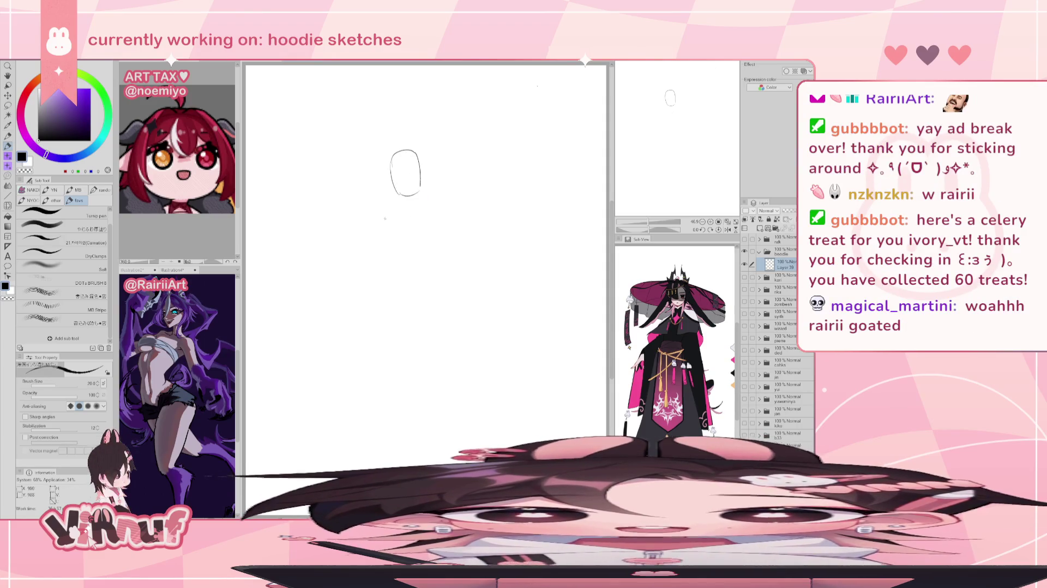
Draw and retry the curved right shoulder line beneath the head
{"action": "left_click_drag", "start_coordinate": [383, 223], "coordinate": [435, 199]}
{"action": "key", "text": "ctrl+z"}
{"action": "key", "text": "ctrl+z"}
{"action": "key", "text": "ctrl+z"}
{"action": "key", "text": "ctrl+z"}
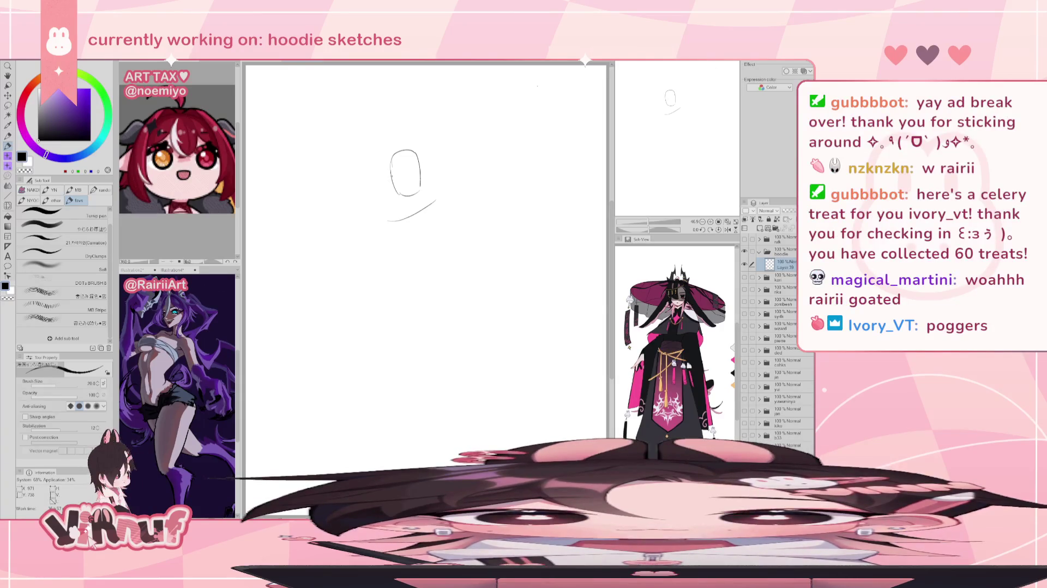
{"action": "key", "text": "ctrl+z"}
{"action": "left_click_drag", "start_coordinate": [388, 218], "coordinate": [438, 199]}
{"action": "key", "text": "ctrl+z"}
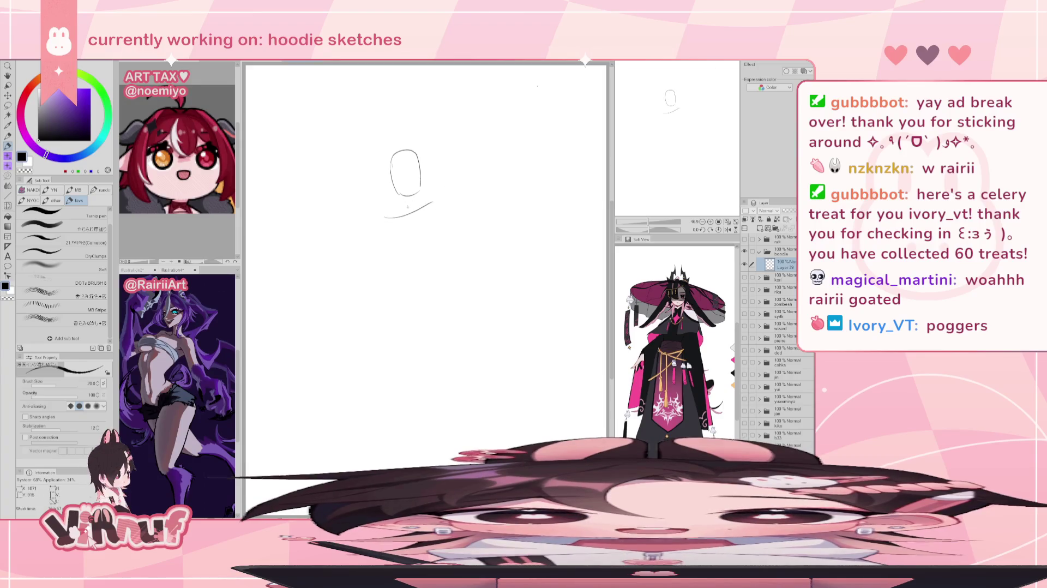
{"action": "key", "text": "ctrl+z"}
Rework the shoulder curve at different heights, settling on one below the oval
{"action": "left_click_drag", "start_coordinate": [403, 202], "coordinate": [385, 215]}
{"action": "key", "text": "ctrl+z"}
{"action": "key", "text": "ctrl+z"}
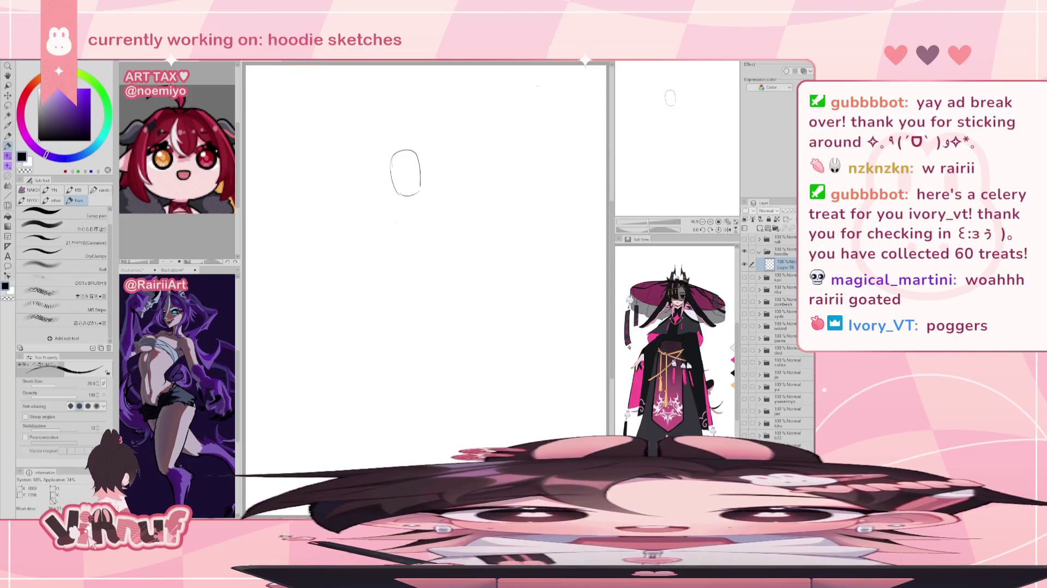
{"action": "key", "text": "ctrl+z"}
{"action": "mouse_move", "coordinate": [389, 213]}
{"action": "left_mouse_down"}
{"action": "mouse_move", "coordinate": [416, 249]}
{"action": "mouse_move", "coordinate": [425, 209]}
{"action": "left_mouse_up"}
{"action": "key", "text": "ctrl+z"}
{"action": "key", "text": "ctrl+z"}
{"action": "mouse_move", "coordinate": [416, 260]}
{"action": "left_mouse_down"}
{"action": "mouse_move", "coordinate": [391, 234]}
{"action": "mouse_move", "coordinate": [430, 246]}
{"action": "left_mouse_up"}
{"action": "key", "text": "ctrl+z"}
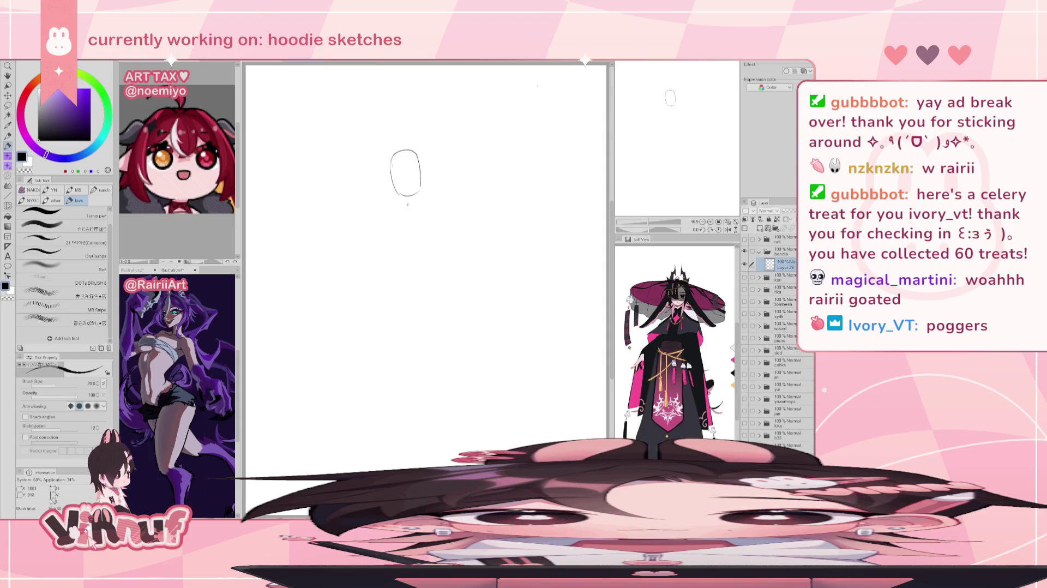
{"action": "mouse_move", "coordinate": [386, 225]}
{"action": "left_mouse_down"}
{"action": "mouse_move", "coordinate": [430, 200]}
{"action": "mouse_move", "coordinate": [410, 210]}
{"action": "left_mouse_up"}
Redraw the neck lines under the head oval and add a small tick beside the neck
{"action": "key", "text": "ctrl+z"}
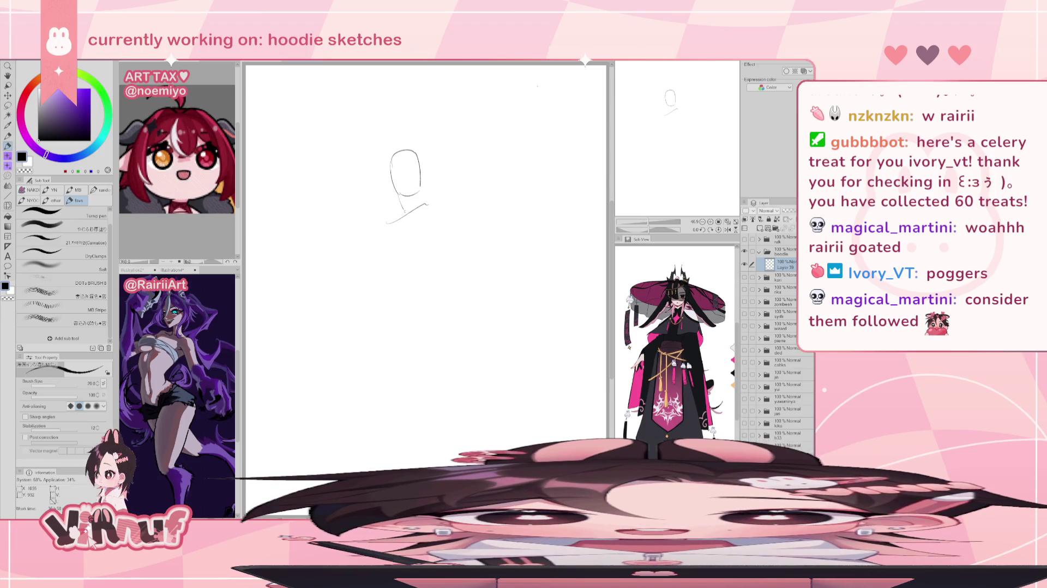
{"action": "left_click_drag", "start_coordinate": [402, 194], "coordinate": [408, 212]}
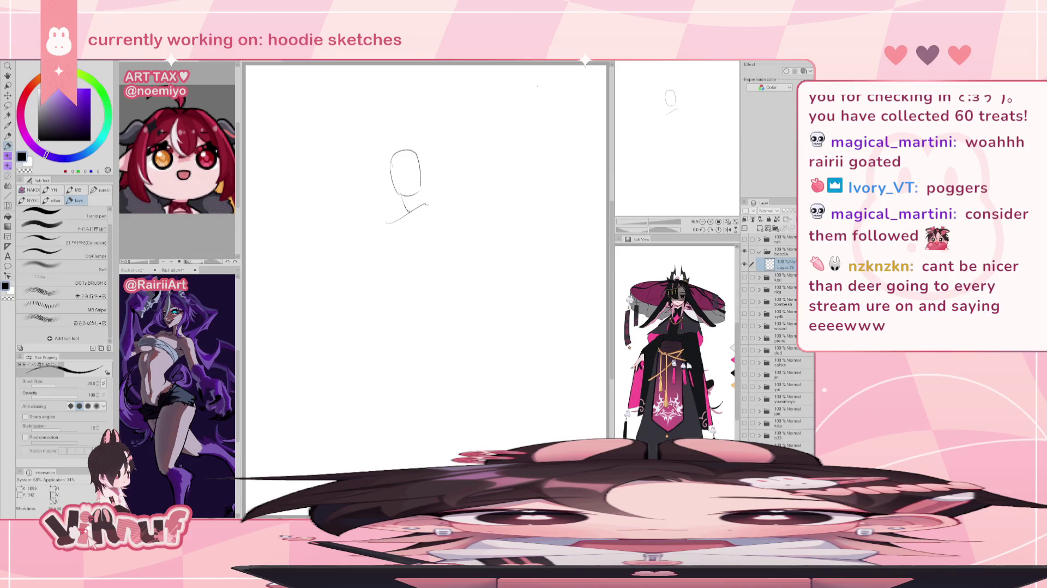
{"action": "left_click_drag", "start_coordinate": [402, 195], "coordinate": [409, 211]}
{"action": "key", "text": "ctrl+z"}
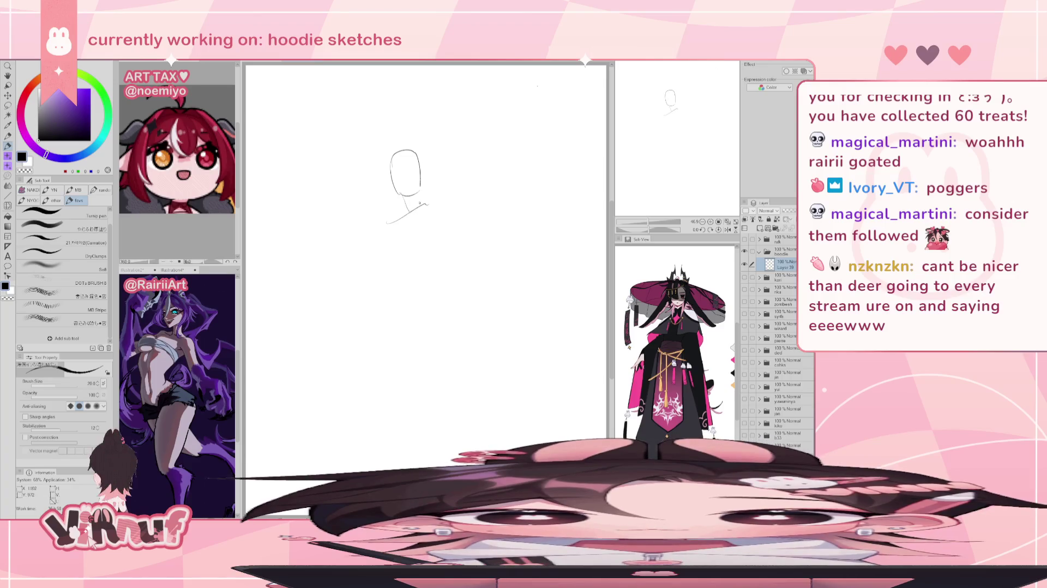
{"action": "left_click_drag", "start_coordinate": [418, 211], "coordinate": [423, 206]}
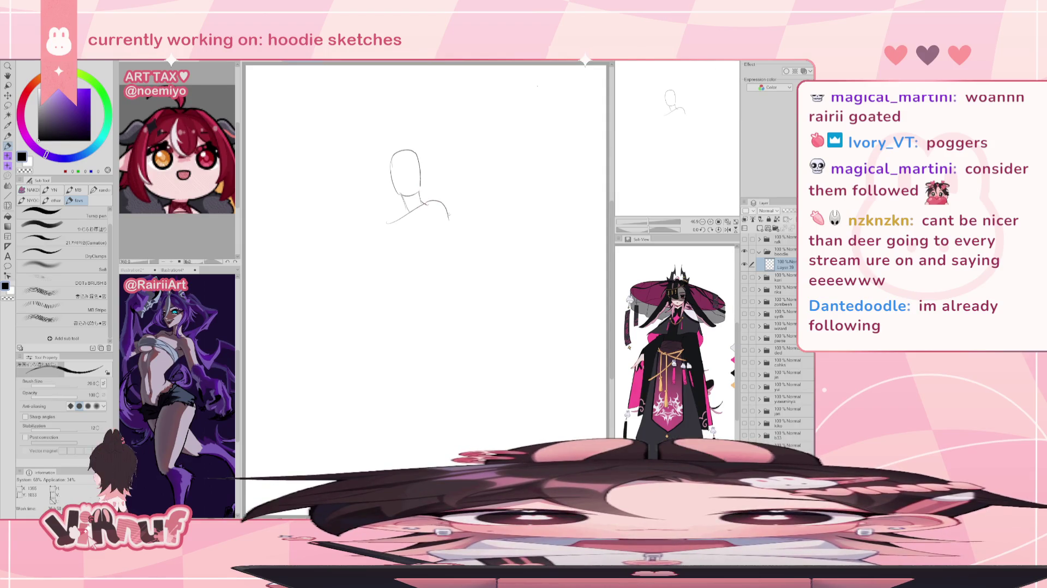
Try chest strokes below the neck, undoing the failed attempts
{"action": "left_click_drag", "start_coordinate": [403, 216], "coordinate": [429, 263]}
{"action": "left_click_drag", "start_coordinate": [403, 218], "coordinate": [429, 263]}
{"action": "key", "text": "ctrl+z"}
{"action": "left_click_drag", "start_coordinate": [403, 222], "coordinate": [428, 257]}
{"action": "key", "text": "ctrl+z"}
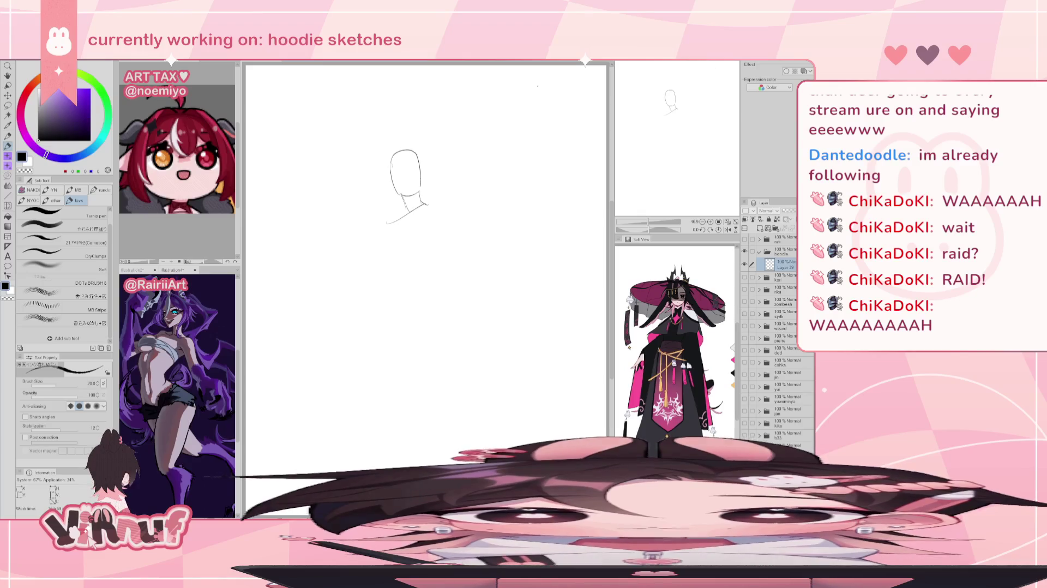
Sketch the shoulder arc, chest curve and lower torso contour right of the neck
{"action": "left_click_drag", "start_coordinate": [437, 201], "coordinate": [443, 224]}
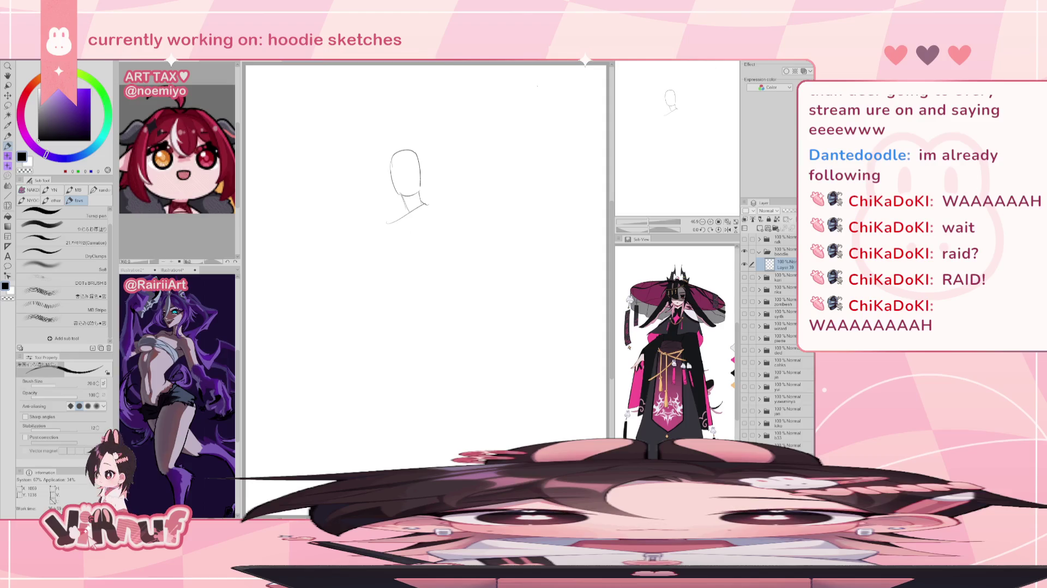
{"action": "left_click_drag", "start_coordinate": [401, 218], "coordinate": [427, 262]}
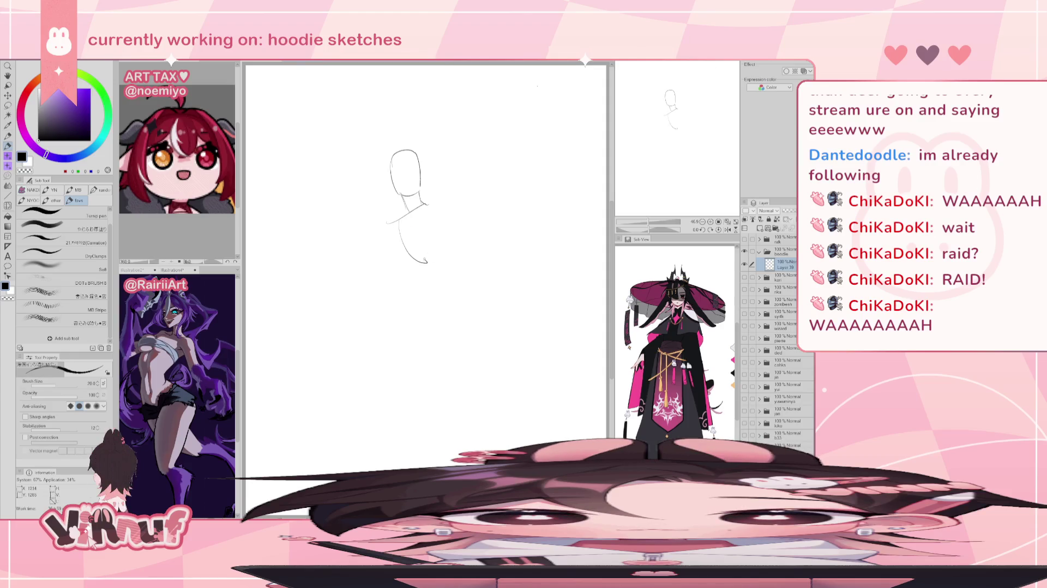
{"action": "mouse_move", "coordinate": [433, 218]}
{"action": "left_mouse_down"}
{"action": "mouse_move", "coordinate": [447, 256]}
{"action": "mouse_move", "coordinate": [413, 254]}
{"action": "left_mouse_up"}
{"action": "key", "text": "ctrl+z"}
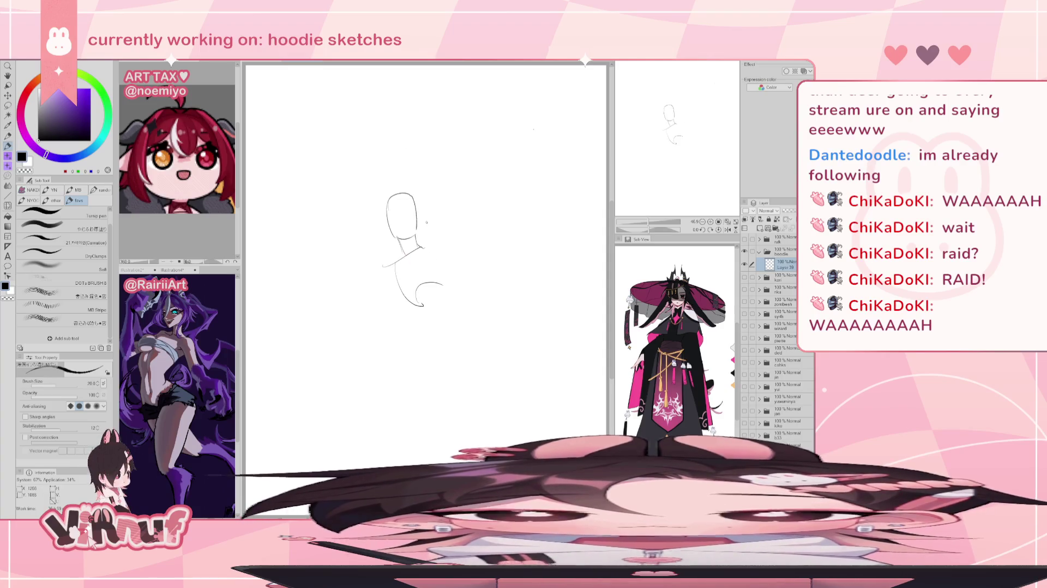
{"action": "left_click_drag", "start_coordinate": [425, 204], "coordinate": [453, 249]}
{"action": "key", "text": "ctrl+z"}
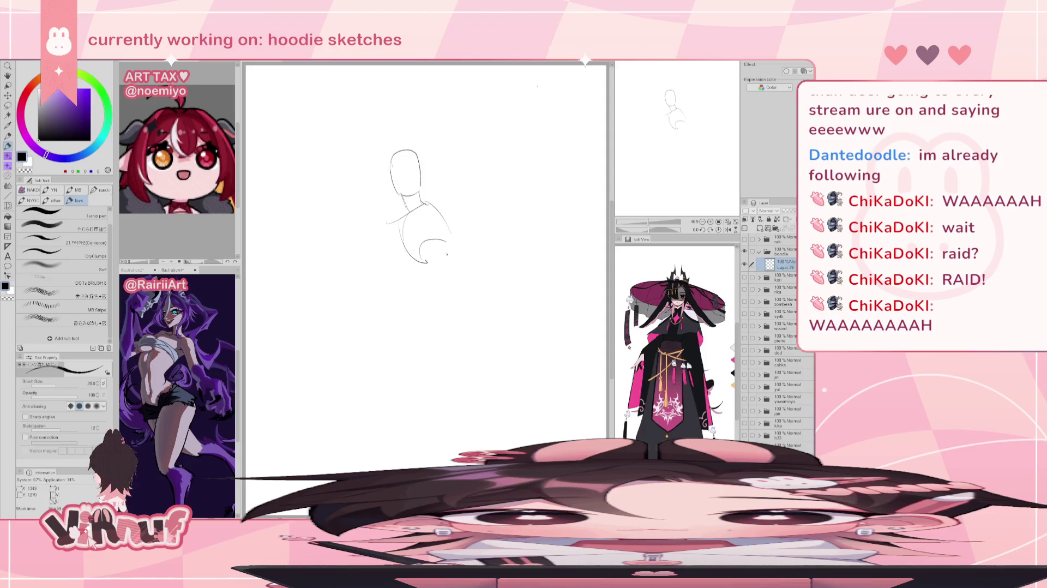
{"action": "left_click_drag", "start_coordinate": [451, 244], "coordinate": [426, 277]}
{"action": "left_click_drag", "start_coordinate": [431, 199], "coordinate": [450, 208]}
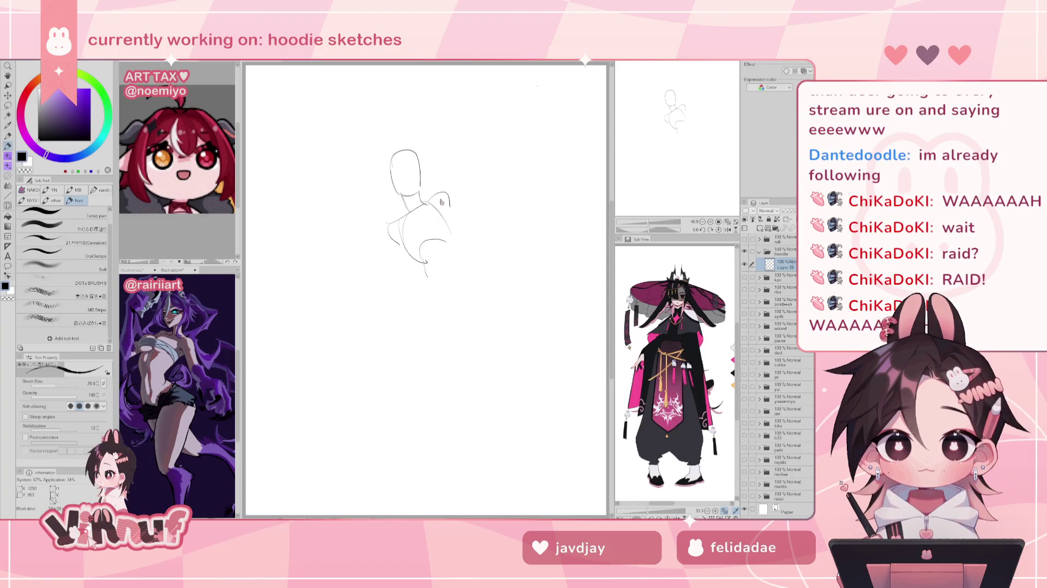
Erase part of the upper shoulder stroke and try a vertical shoulder line, then undo it
{"action": "key", "text": "e"}
{"action": "mouse_move", "coordinate": [444, 204]}
{"action": "left_mouse_down"}
{"action": "mouse_move", "coordinate": [437, 180]}
{"action": "mouse_move", "coordinate": [451, 238]}
{"action": "mouse_move", "coordinate": [451, 206]}
{"action": "left_mouse_up"}
{"action": "key", "text": "p"}
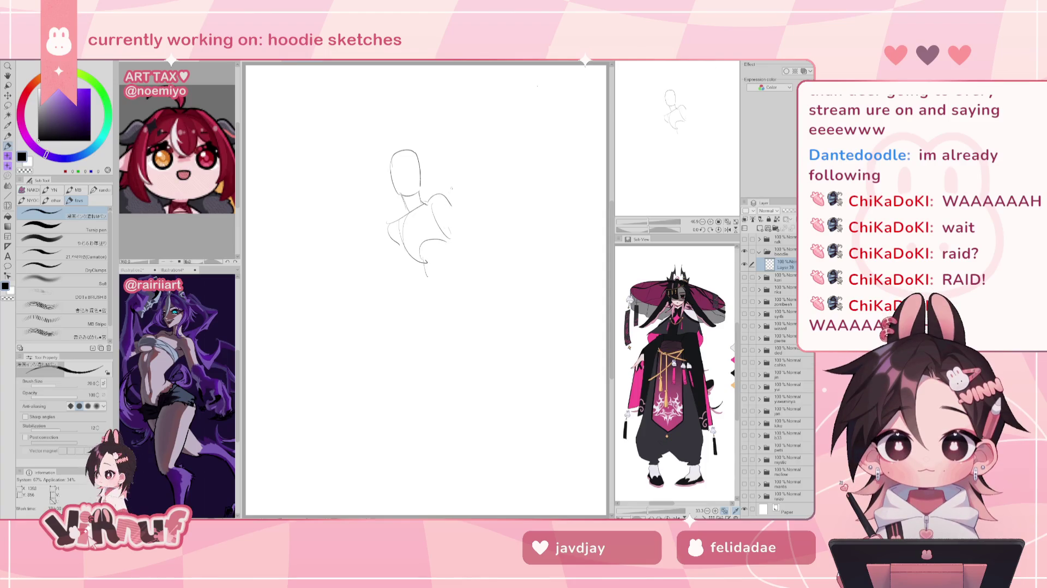
{"action": "left_click_drag", "start_coordinate": [443, 206], "coordinate": [453, 242]}
{"action": "key", "text": "ctrl+z"}
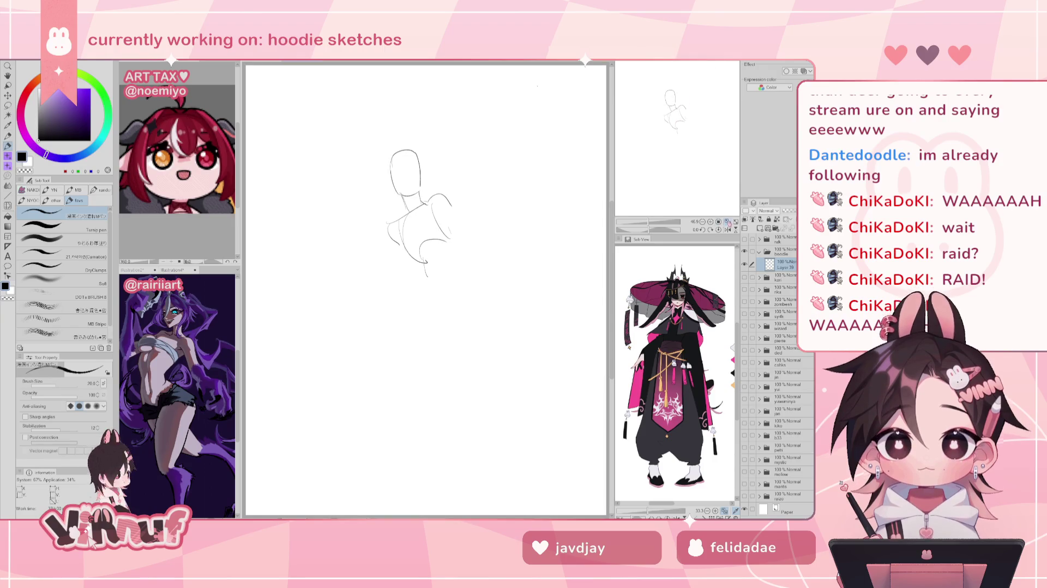
Move the whole sketch layer higher on the canvas
{"action": "key", "text": "k"}
{"action": "left_click_drag", "start_coordinate": [538, 297], "coordinate": [538, 272]}
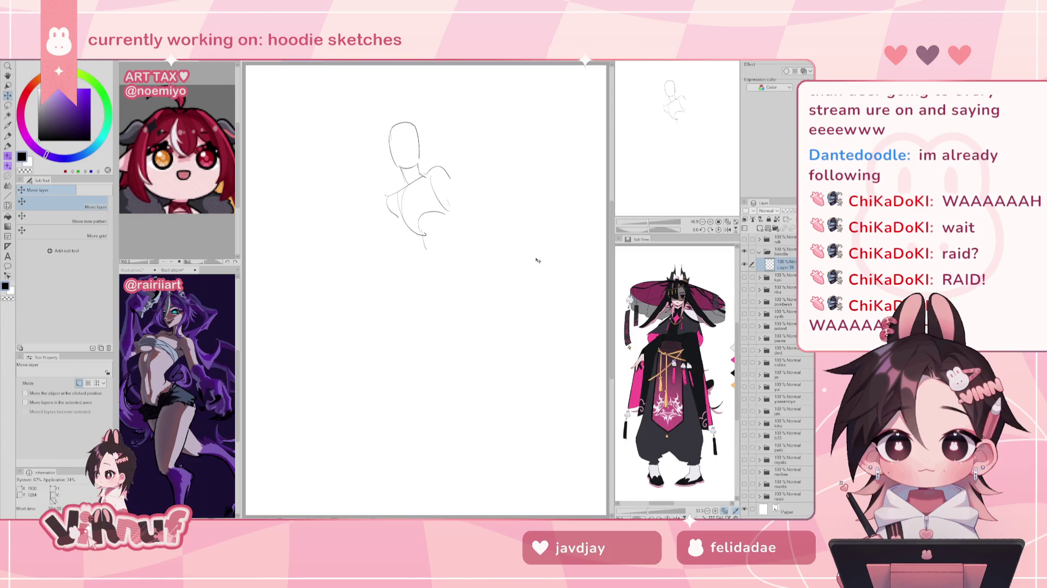
{"action": "key", "text": "p"}
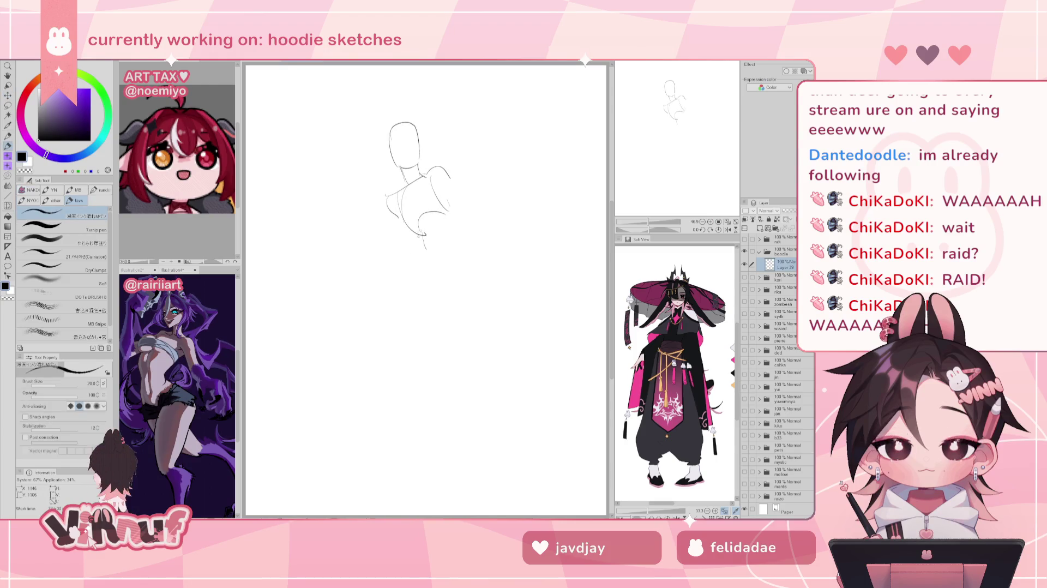
Draw the waist line and hip contours below the torso
{"action": "mouse_move", "coordinate": [424, 246]}
{"action": "left_mouse_down"}
{"action": "mouse_move", "coordinate": [451, 252]}
{"action": "mouse_move", "coordinate": [423, 238]}
{"action": "mouse_move", "coordinate": [446, 248]}
{"action": "mouse_move", "coordinate": [448, 211]}
{"action": "left_mouse_up"}
{"action": "key", "text": "ctrl+z"}
{"action": "key", "text": "ctrl+z"}
{"action": "key", "text": "ctrl+z"}
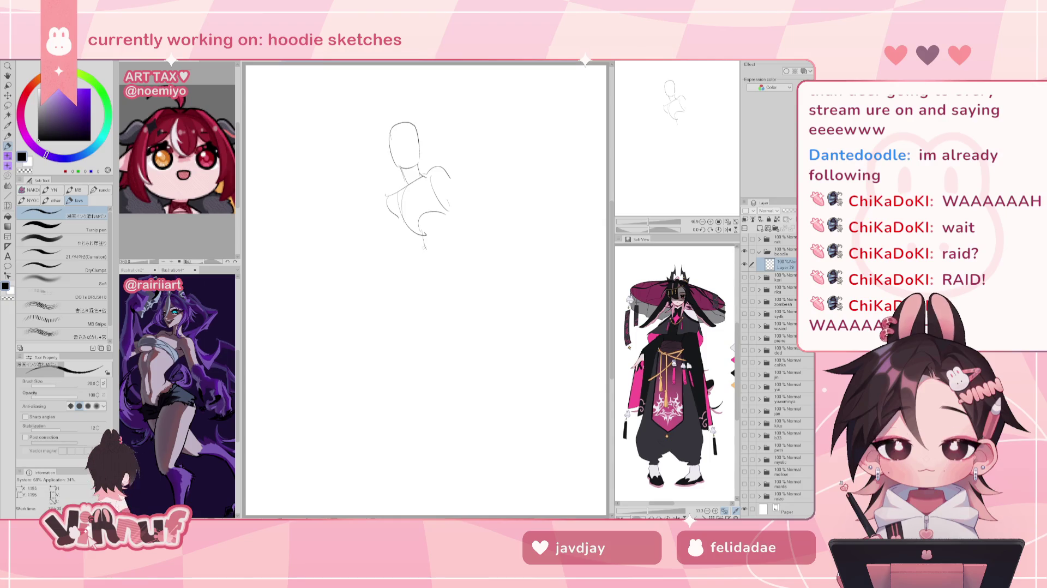
{"action": "mouse_move", "coordinate": [420, 242]}
{"action": "left_mouse_down"}
{"action": "mouse_move", "coordinate": [433, 269]}
{"action": "mouse_move", "coordinate": [452, 248]}
{"action": "left_mouse_up"}
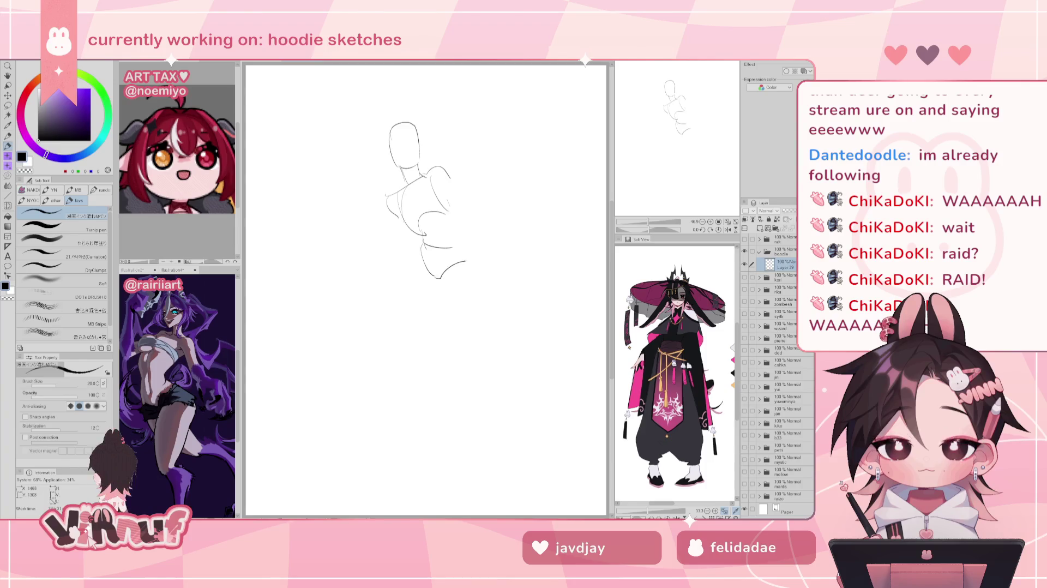
{"action": "left_click_drag", "start_coordinate": [458, 248], "coordinate": [441, 277]}
{"action": "mouse_move", "coordinate": [449, 220]}
{"action": "left_mouse_down"}
{"action": "mouse_move", "coordinate": [459, 250]}
{"action": "mouse_move", "coordinate": [453, 220]}
{"action": "left_mouse_up"}
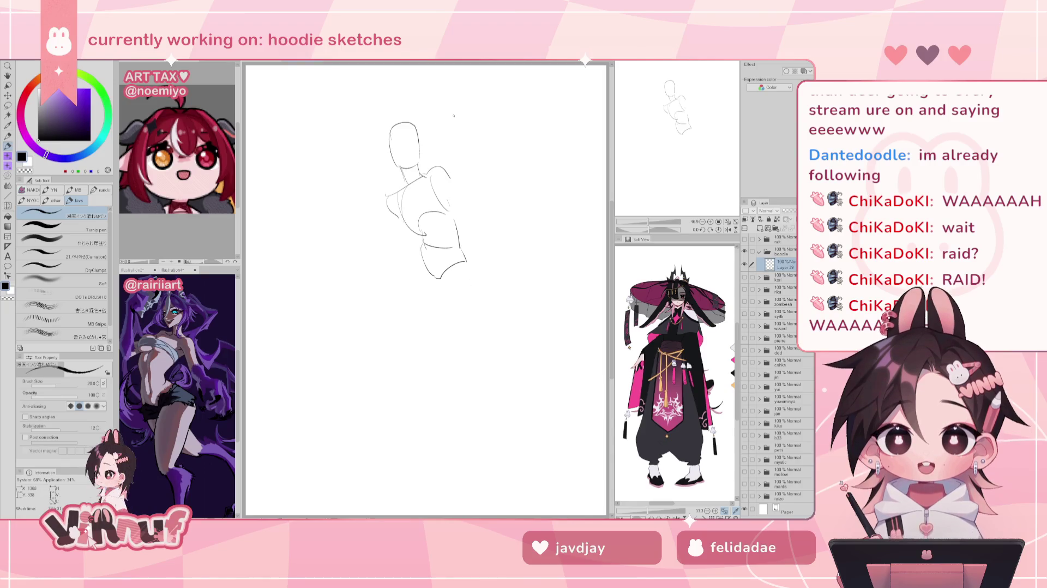
Draw and redraw left and right leg lines with hooked ends below the hips
{"action": "left_click_drag", "start_coordinate": [404, 258], "coordinate": [431, 357]}
{"action": "key", "text": "ctrl+z"}
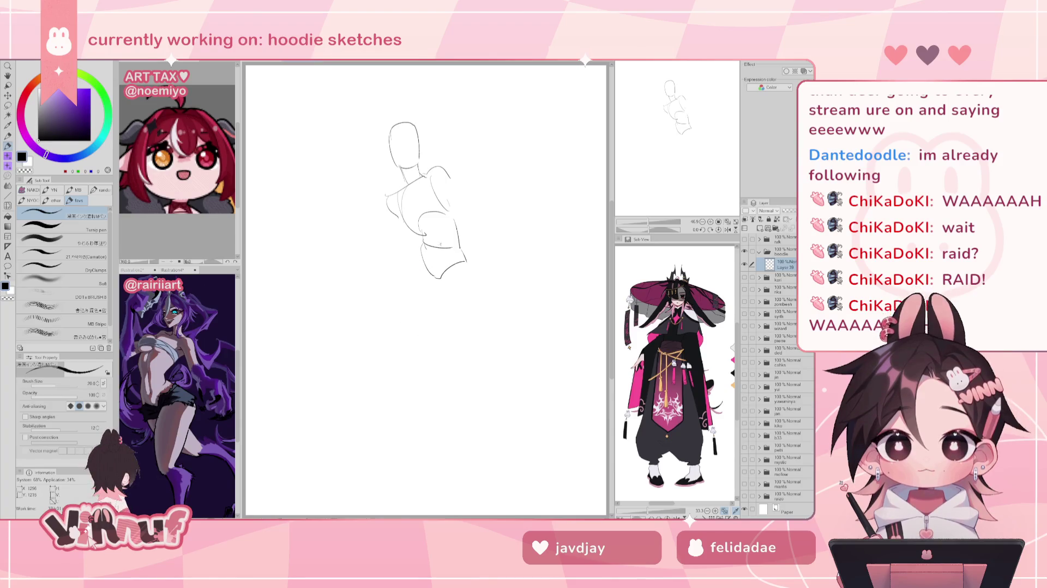
{"action": "left_click_drag", "start_coordinate": [420, 245], "coordinate": [403, 362]}
{"action": "key", "text": "ctrl+z"}
{"action": "left_click_drag", "start_coordinate": [420, 248], "coordinate": [417, 343]}
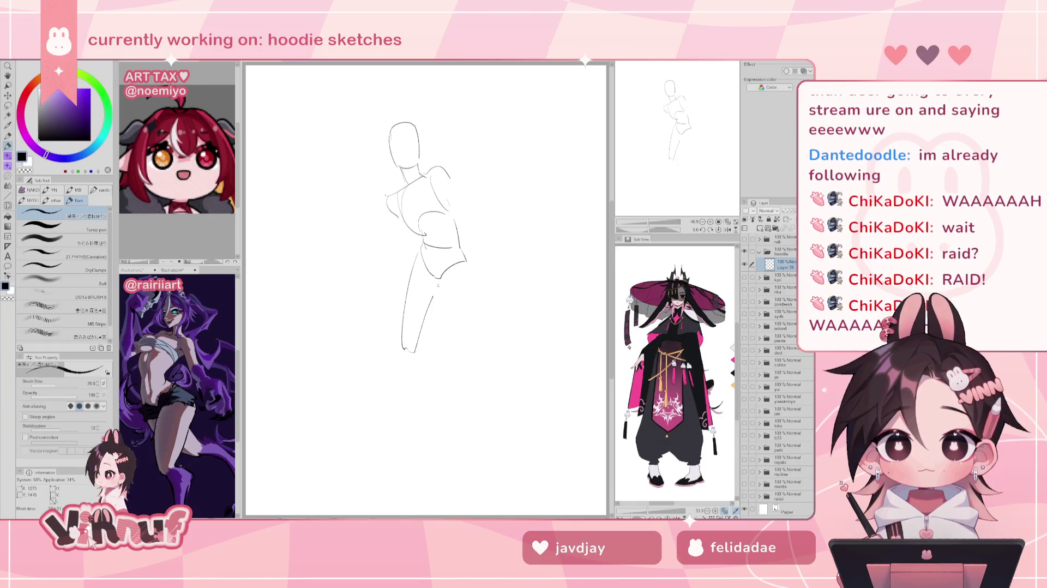
{"action": "left_click_drag", "start_coordinate": [441, 275], "coordinate": [456, 341]}
{"action": "key", "text": "ctrl+z"}
{"action": "left_click_drag", "start_coordinate": [439, 278], "coordinate": [451, 362]}
{"action": "key", "text": "ctrl+z"}
{"action": "left_click_drag", "start_coordinate": [438, 282], "coordinate": [455, 366]}
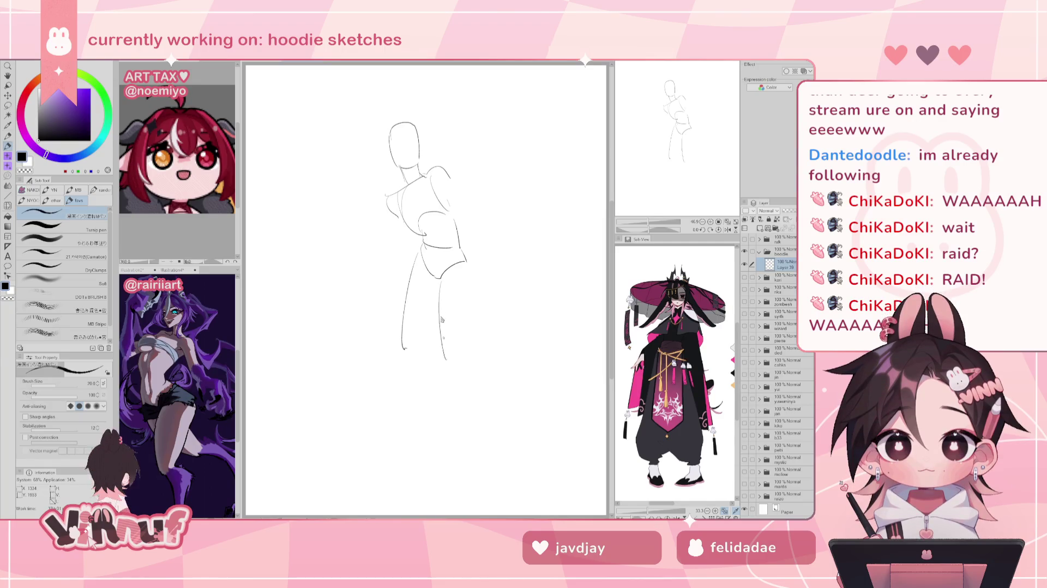
{"action": "key", "text": "ctrl+z"}
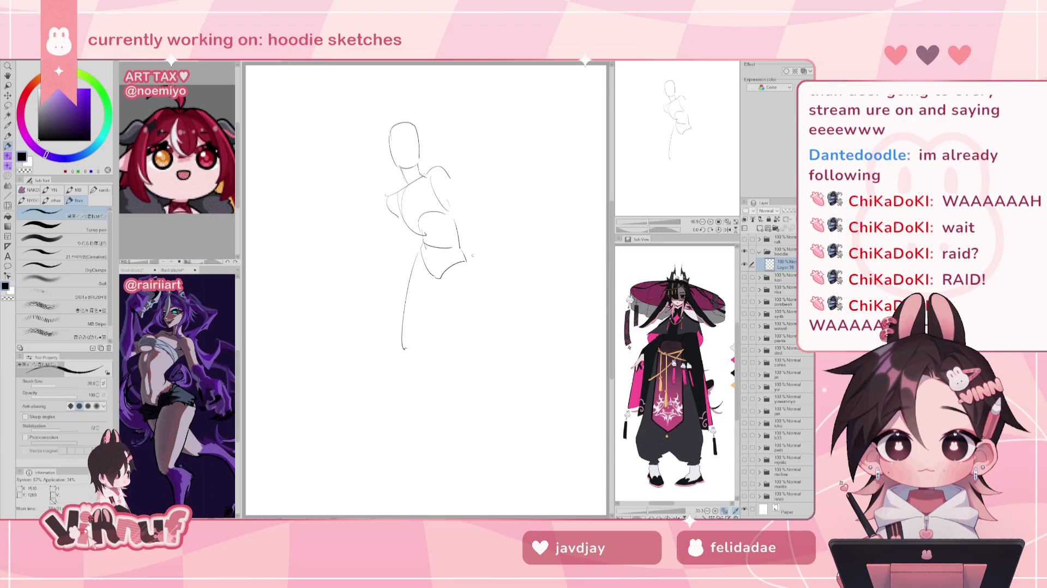
Undo the leg strokes and trial leg lines, then draw a guideline across the head
{"action": "key", "text": "ctrl+z"}
{"action": "scroll", "coordinate": [646, 212], "scroll_direction": "down", "scroll_amount": 2}
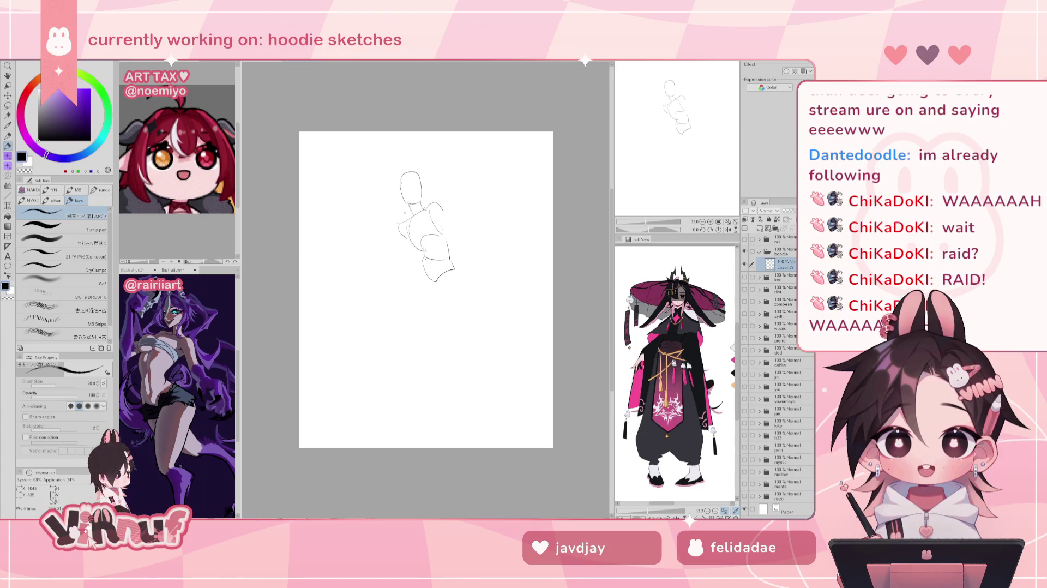
{"action": "left_click_drag", "start_coordinate": [411, 253], "coordinate": [414, 252]}
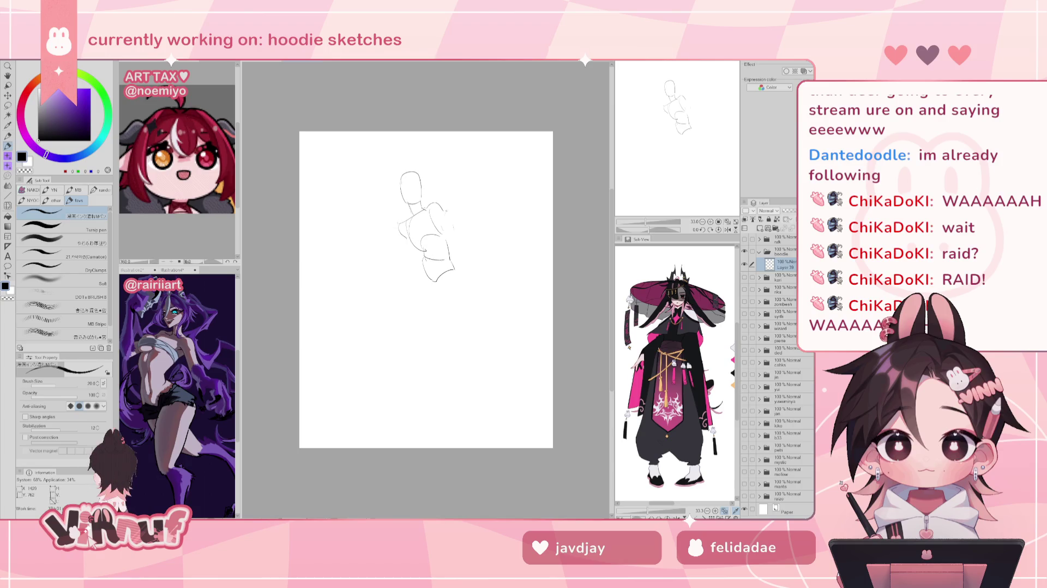
{"action": "key", "text": "ctrl+z"}
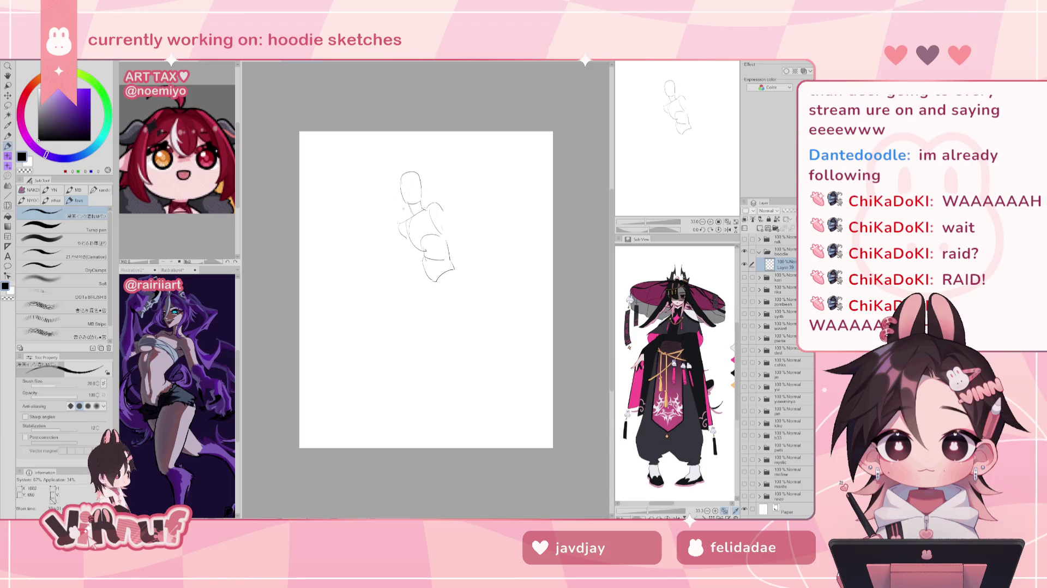
{"action": "left_click_drag", "start_coordinate": [413, 261], "coordinate": [415, 321]}
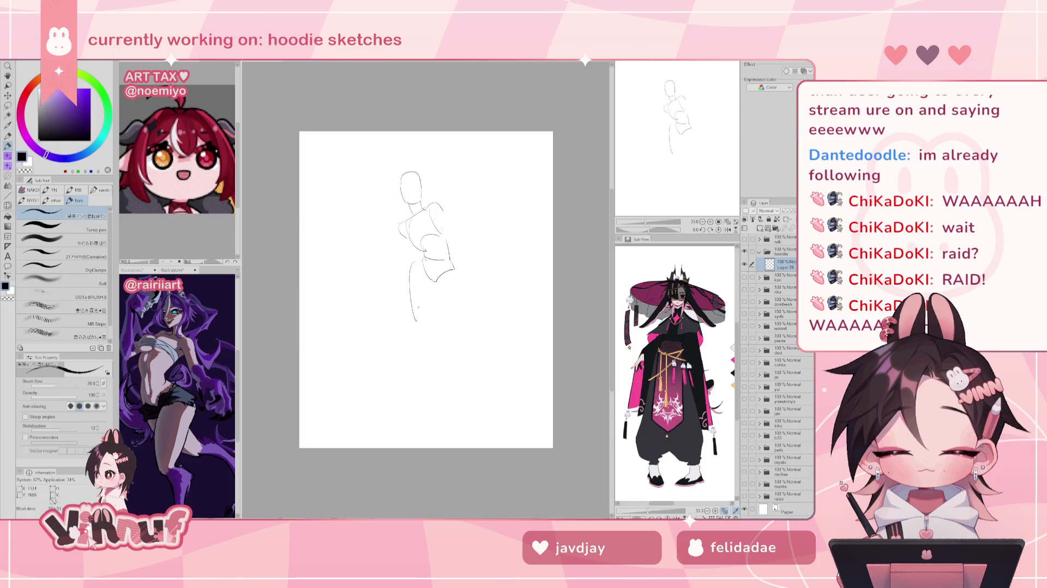
{"action": "key", "text": "ctrl+z"}
{"action": "left_click_drag", "start_coordinate": [436, 275], "coordinate": [417, 342]}
{"action": "key", "text": "ctrl+z"}
{"action": "key", "text": "ctrl+z"}
{"action": "key", "text": "ctrl+z"}
{"action": "key", "text": "ctrl+z"}
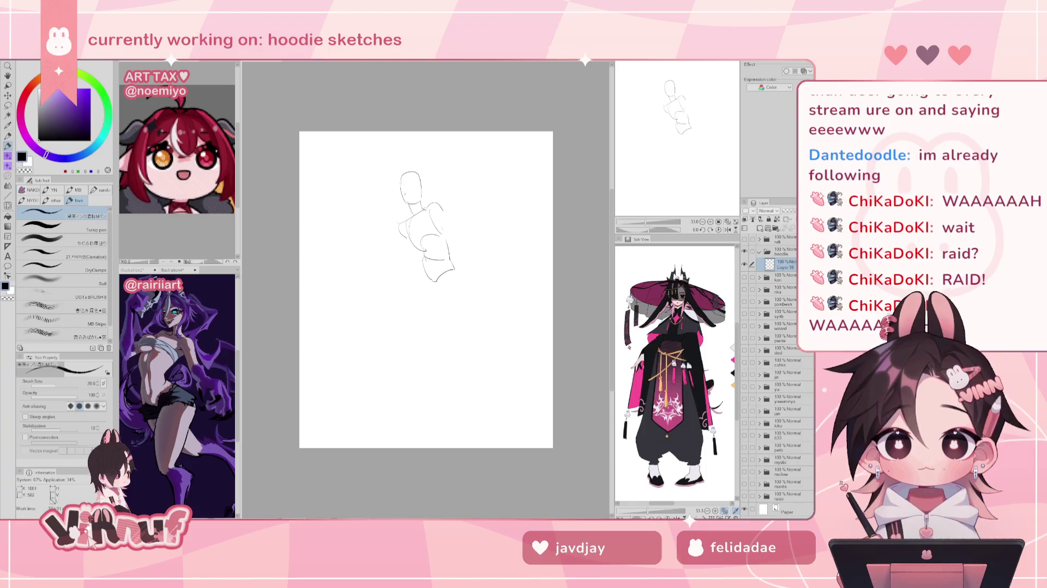
{"action": "left_click_drag", "start_coordinate": [402, 188], "coordinate": [420, 186]}
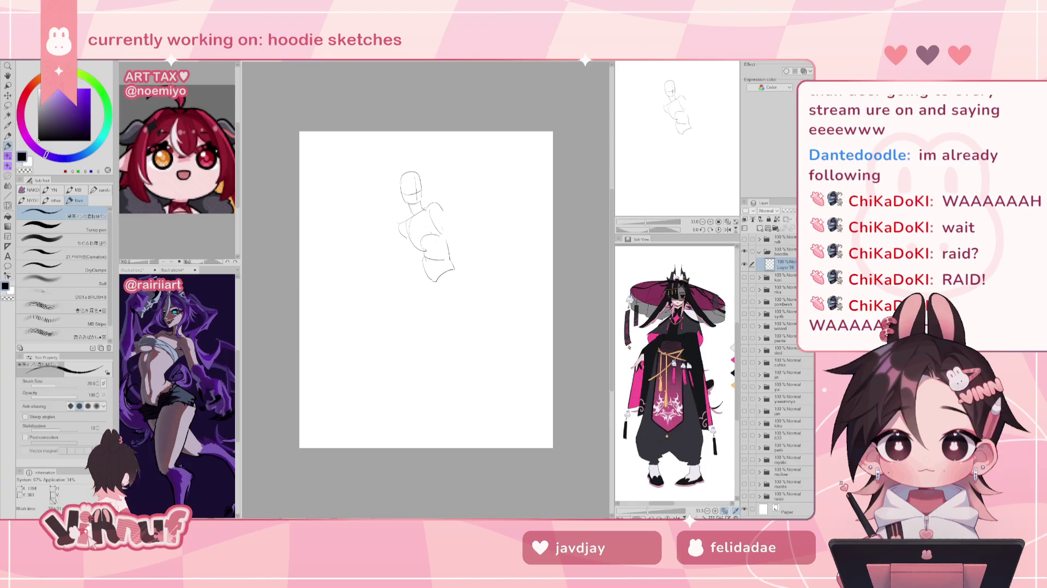
Lasso the whole sketch, then drop the selection
{"action": "key", "text": "m"}
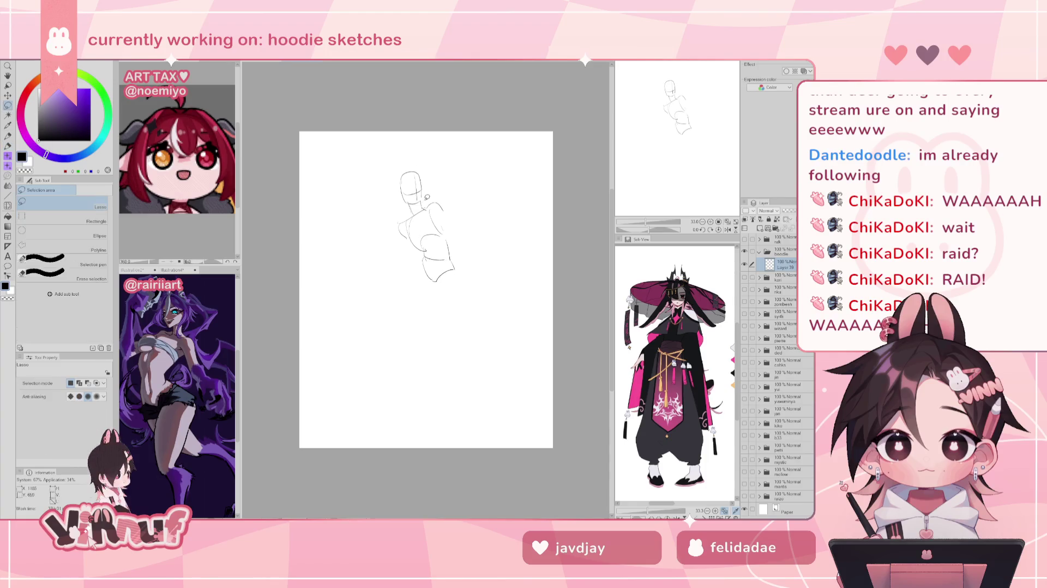
{"action": "mouse_move", "coordinate": [422, 203]}
{"action": "left_mouse_down"}
{"action": "mouse_move", "coordinate": [366, 262]}
{"action": "mouse_move", "coordinate": [482, 183]}
{"action": "left_mouse_up"}
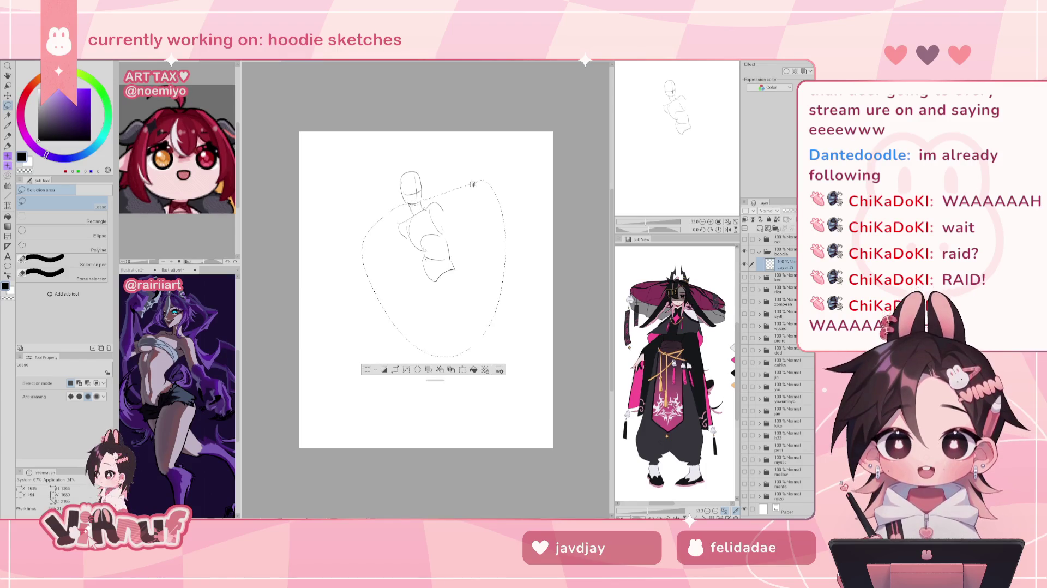
{"action": "key", "text": "k"}
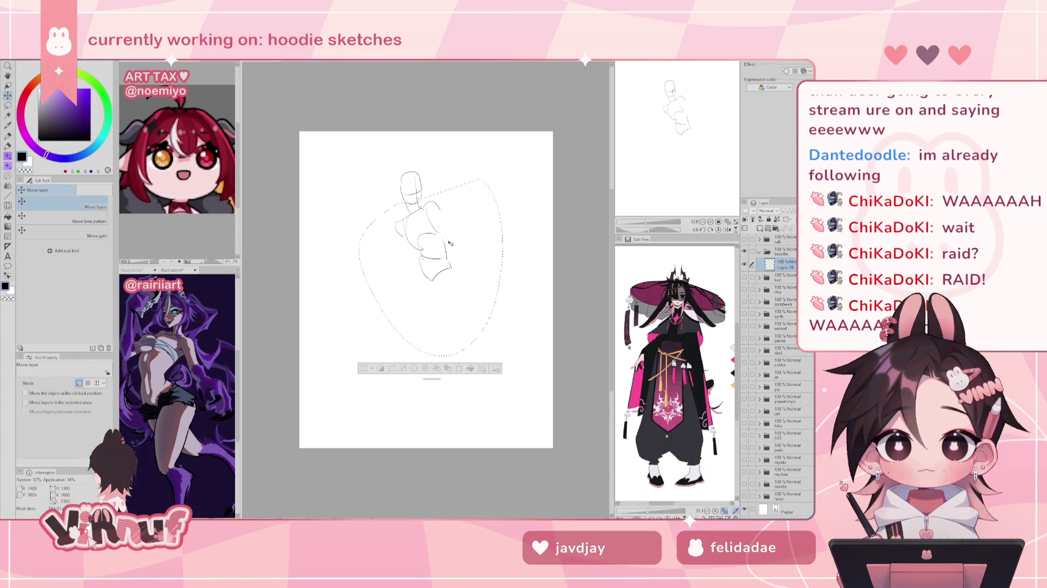
{"action": "key", "text": "ctrl+d"}
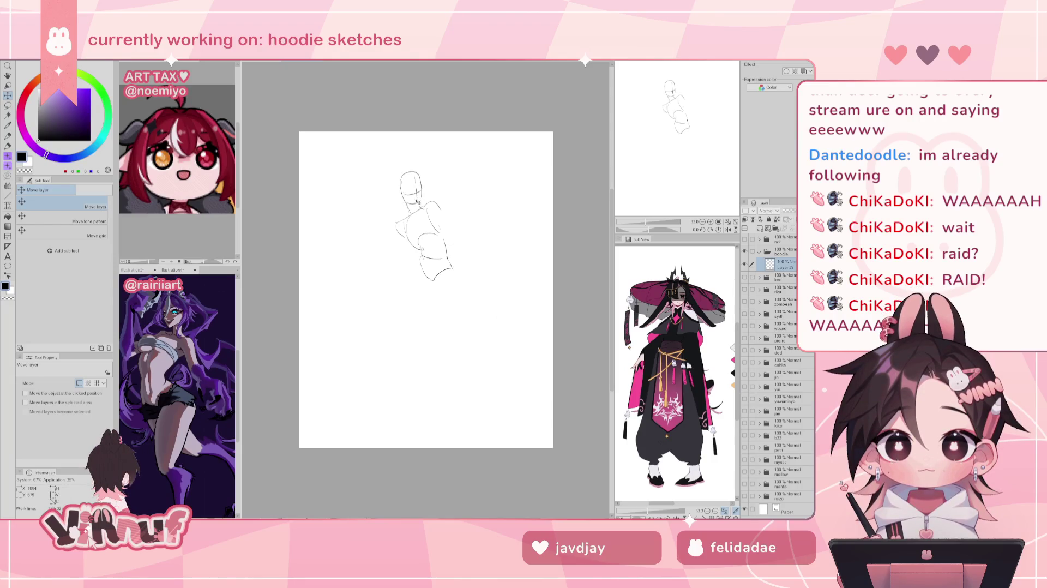
Return to the pen and sketch a curve along the head's left side
{"action": "key", "text": "e"}
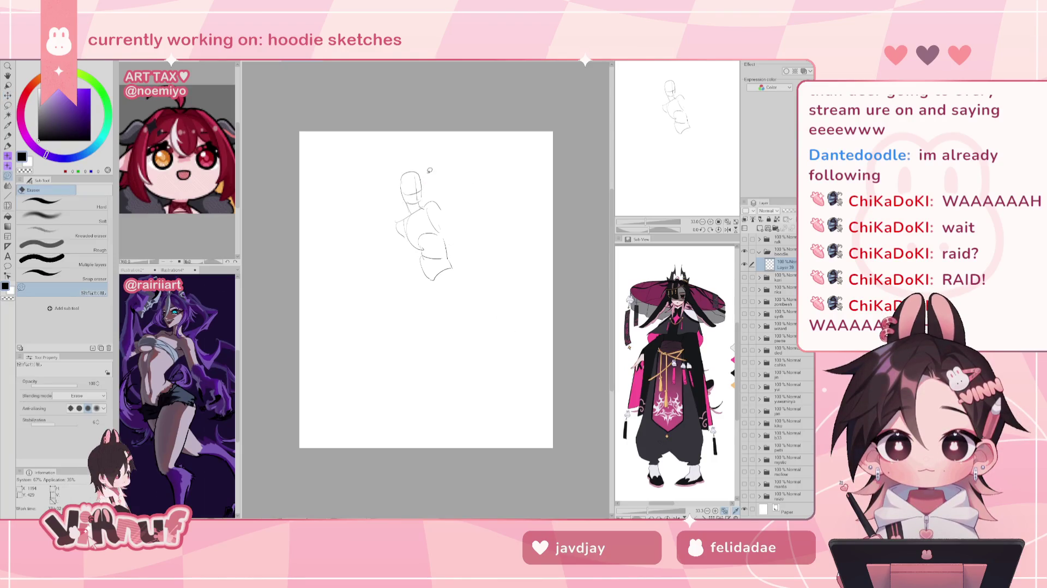
{"action": "key", "text": "p"}
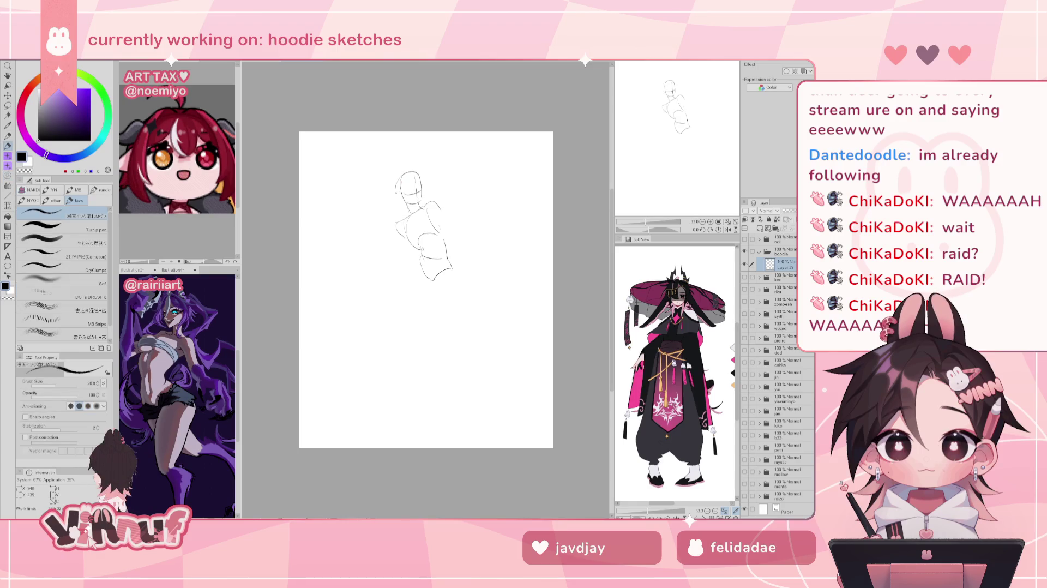
{"action": "left_click_drag", "start_coordinate": [396, 182], "coordinate": [402, 197]}
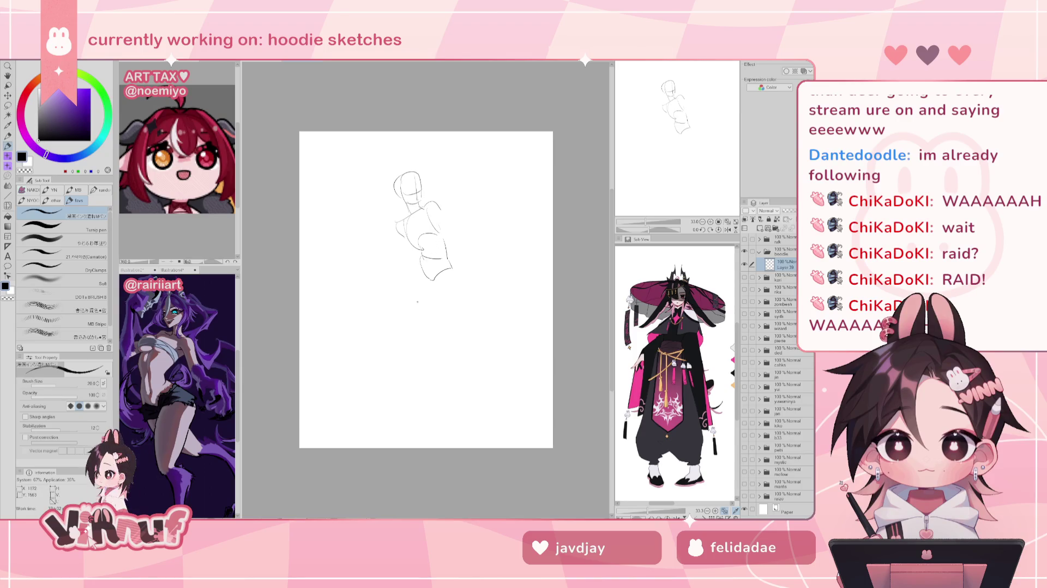
Add marks right of the head and rough in an arm left of the torso, erasing its left ends
{"action": "left_click_drag", "start_coordinate": [443, 190], "coordinate": [452, 188]}
{"action": "left_click", "coordinate": [444, 169]}
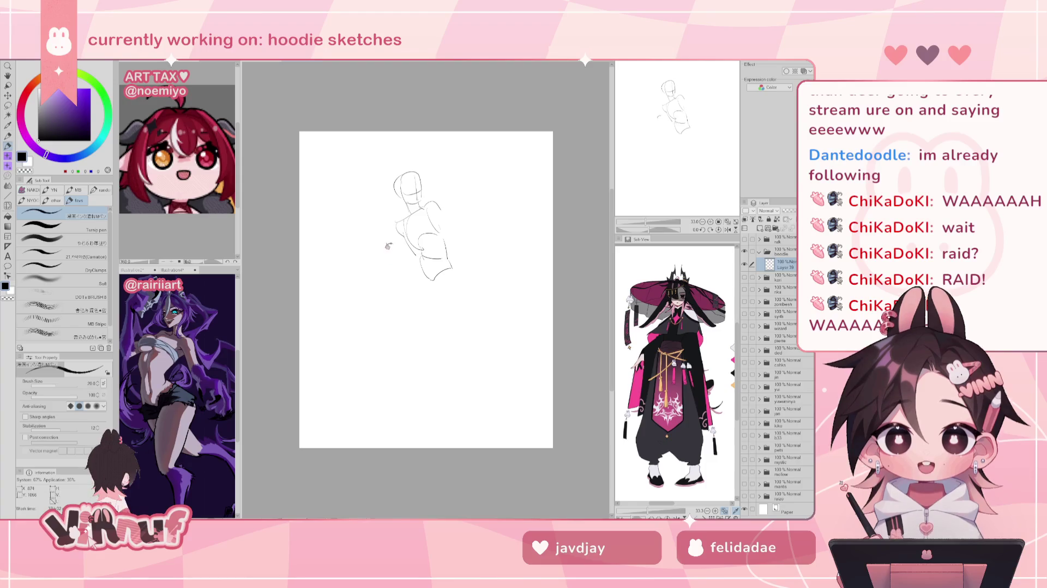
{"action": "mouse_move", "coordinate": [394, 239]}
{"action": "left_mouse_down"}
{"action": "mouse_move", "coordinate": [384, 248]}
{"action": "mouse_move", "coordinate": [395, 257]}
{"action": "left_mouse_up"}
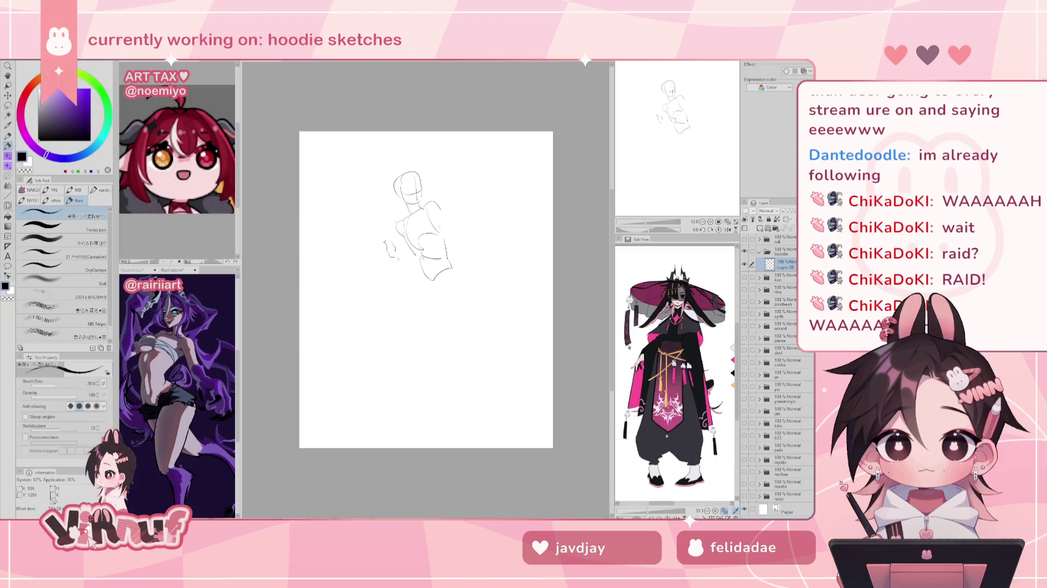
{"action": "left_click_drag", "start_coordinate": [396, 260], "coordinate": [417, 261]}
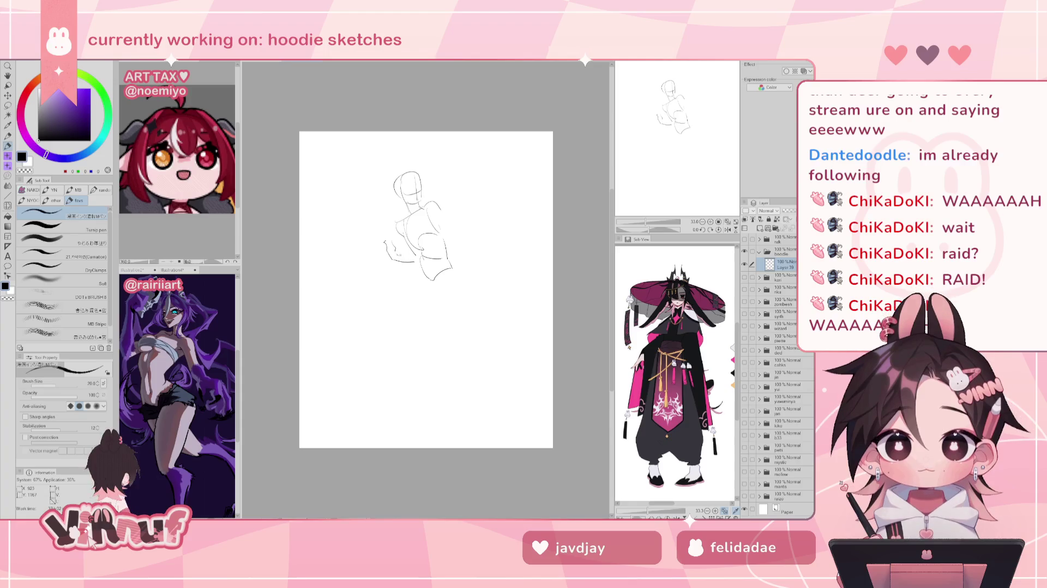
{"action": "key", "text": "ctrl+z"}
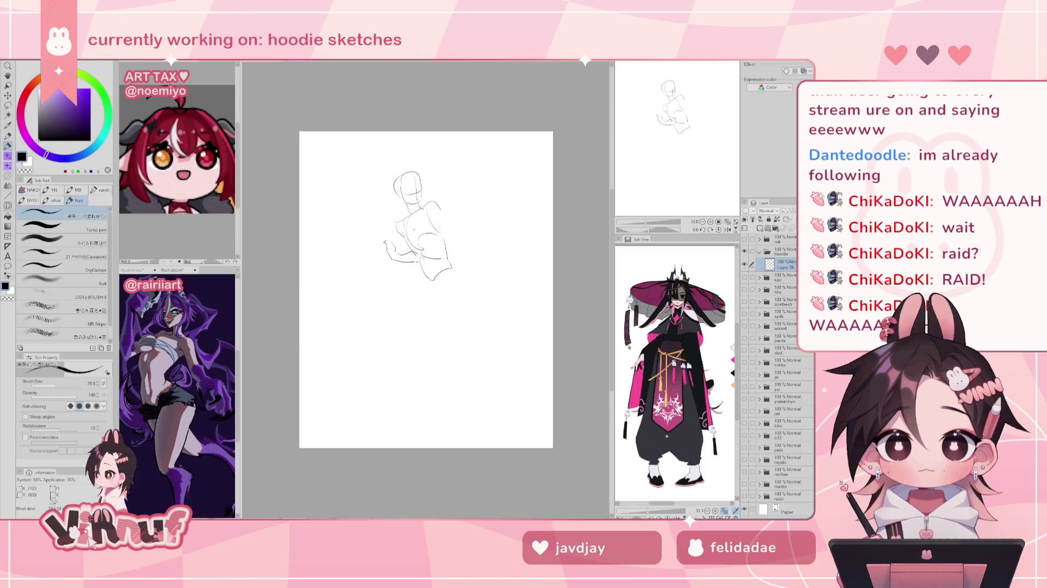
{"action": "key", "text": "e"}
{"action": "left_click_drag", "start_coordinate": [401, 240], "coordinate": [382, 250]}
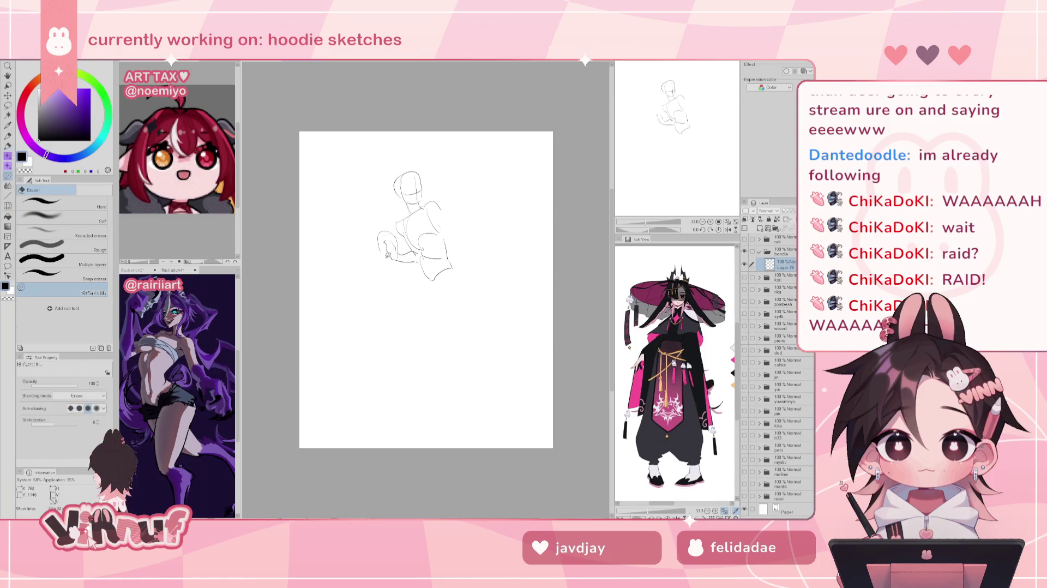
{"action": "key", "text": "p"}
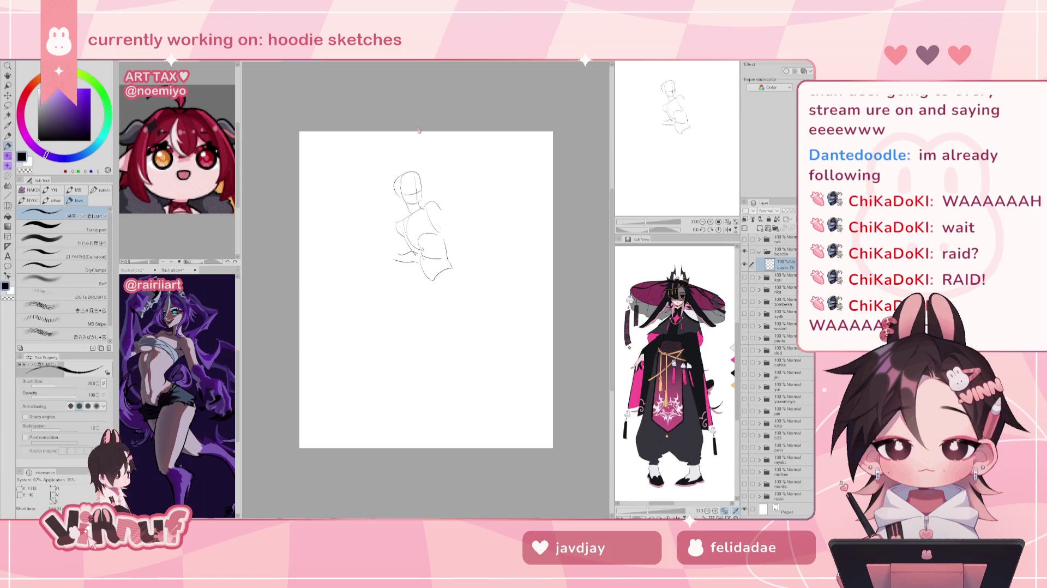
Remove the left arm stroke and try a leg line down from the torso, then undo it
{"action": "key", "text": "ctrl+z"}
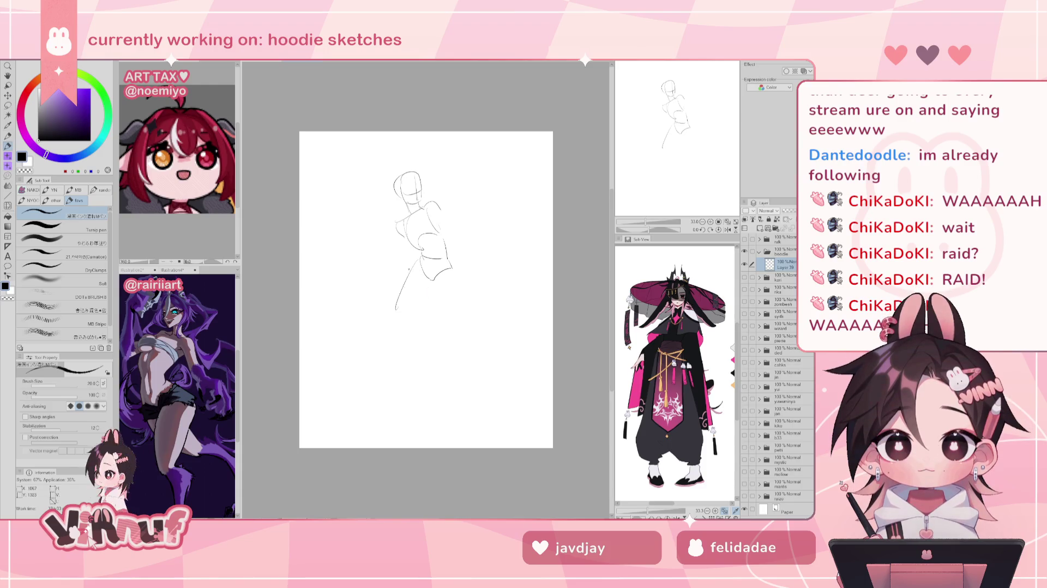
{"action": "left_click_drag", "start_coordinate": [416, 260], "coordinate": [403, 331]}
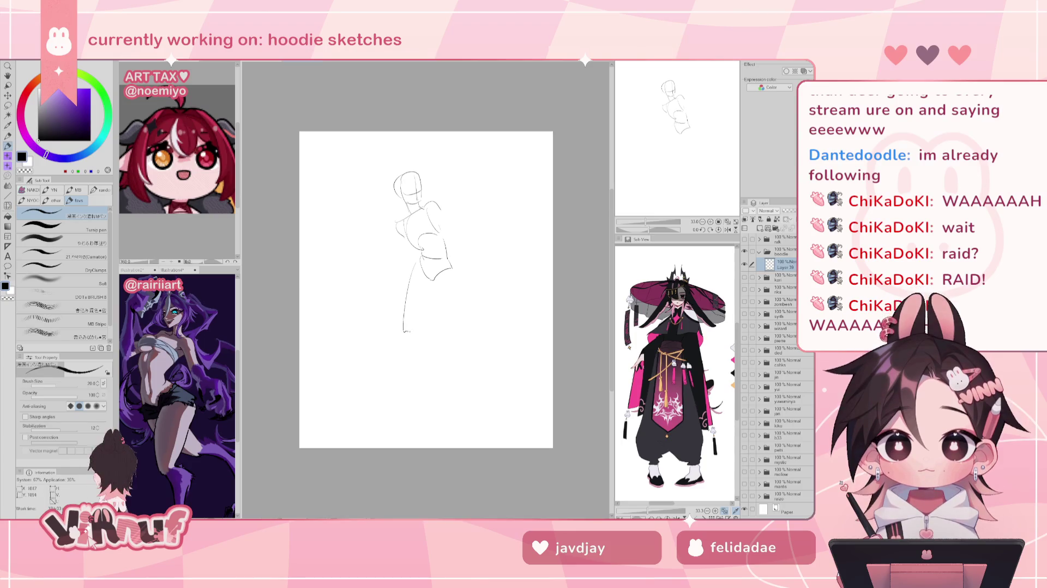
{"action": "key", "text": "ctrl+z"}
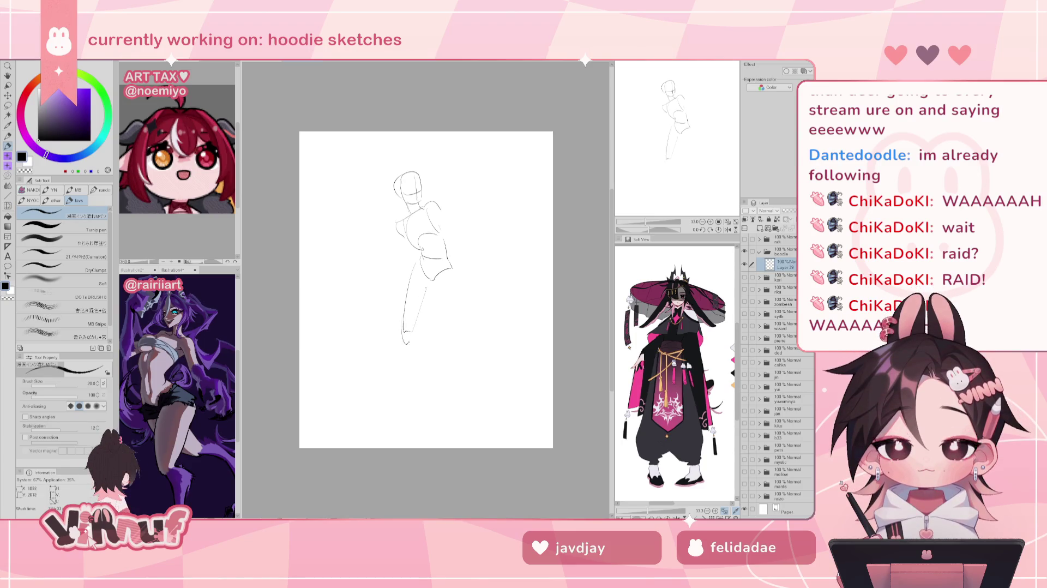
{"action": "key", "text": "ctrl+z"}
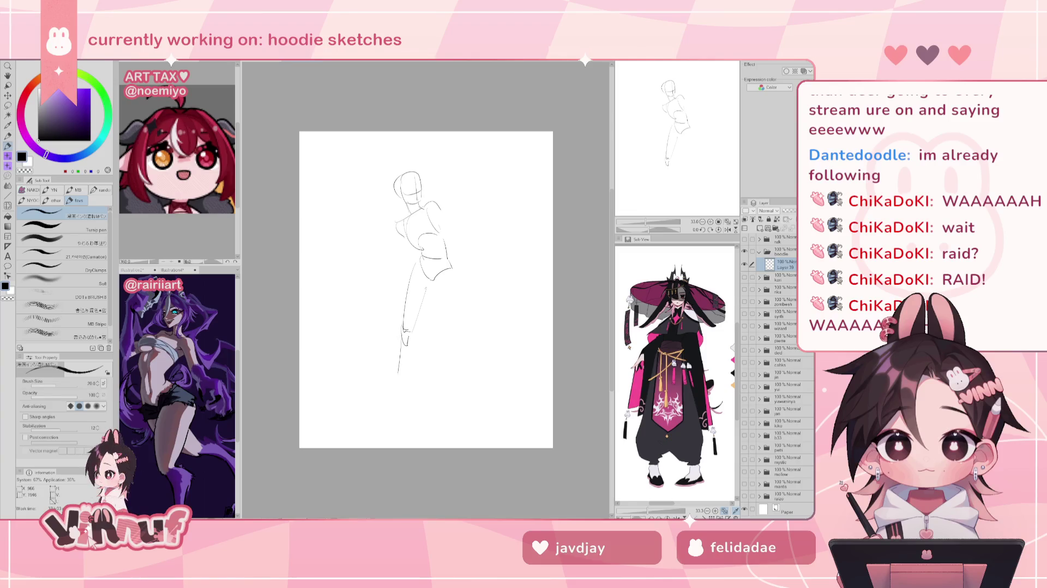
{"action": "key", "text": "ctrl+z"}
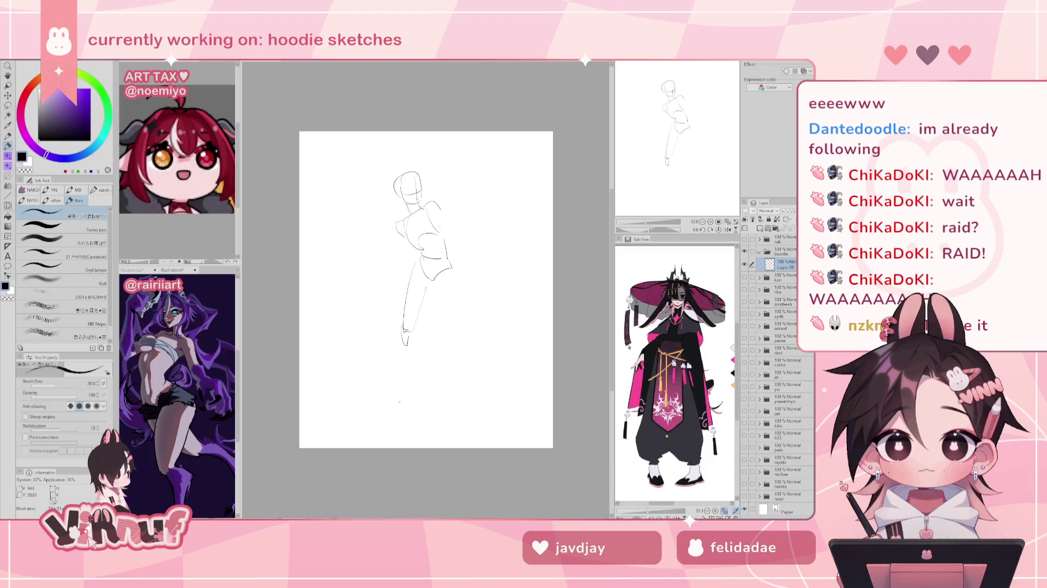
Draw the lower leg and foot further down the page, then lasso the lower leg
{"action": "left_click_drag", "start_coordinate": [399, 339], "coordinate": [405, 417]}
{"action": "left_click_drag", "start_coordinate": [401, 339], "coordinate": [400, 402]}
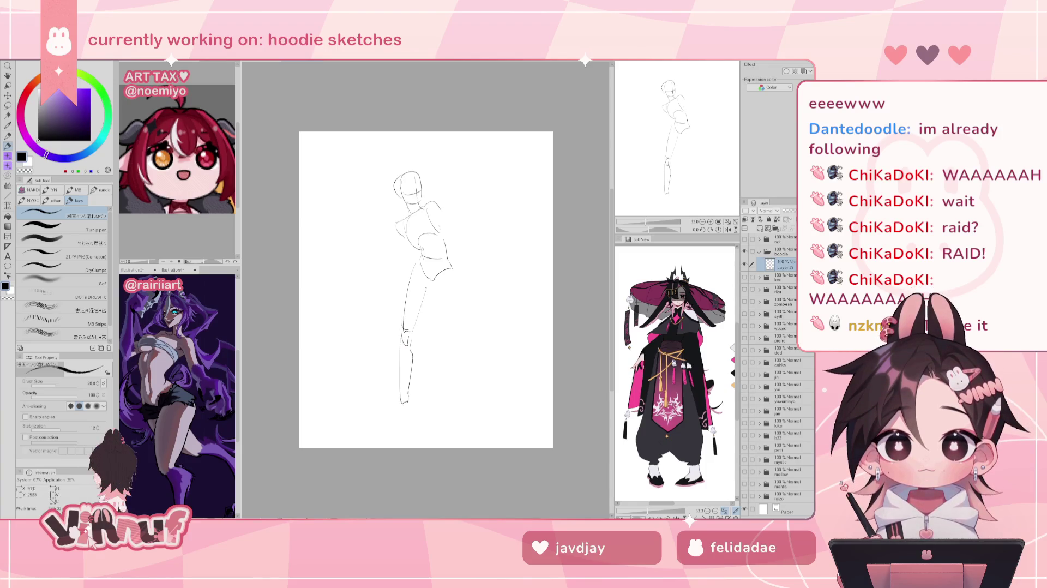
{"action": "mouse_move", "coordinate": [402, 403]}
{"action": "left_mouse_down"}
{"action": "mouse_move", "coordinate": [386, 415]}
{"action": "mouse_move", "coordinate": [396, 419]}
{"action": "left_mouse_up"}
{"action": "key", "text": "ctrl+z"}
{"action": "key", "text": "ctrl+z"}
{"action": "key", "text": "ctrl+z"}
{"action": "key", "text": "ctrl+z"}
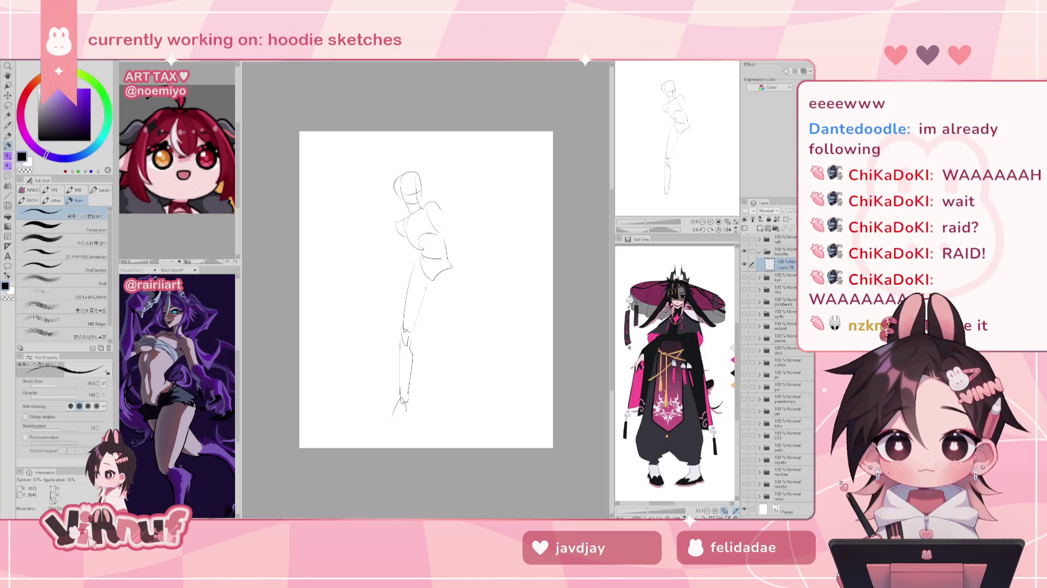
{"action": "left_click_drag", "start_coordinate": [410, 399], "coordinate": [413, 410]}
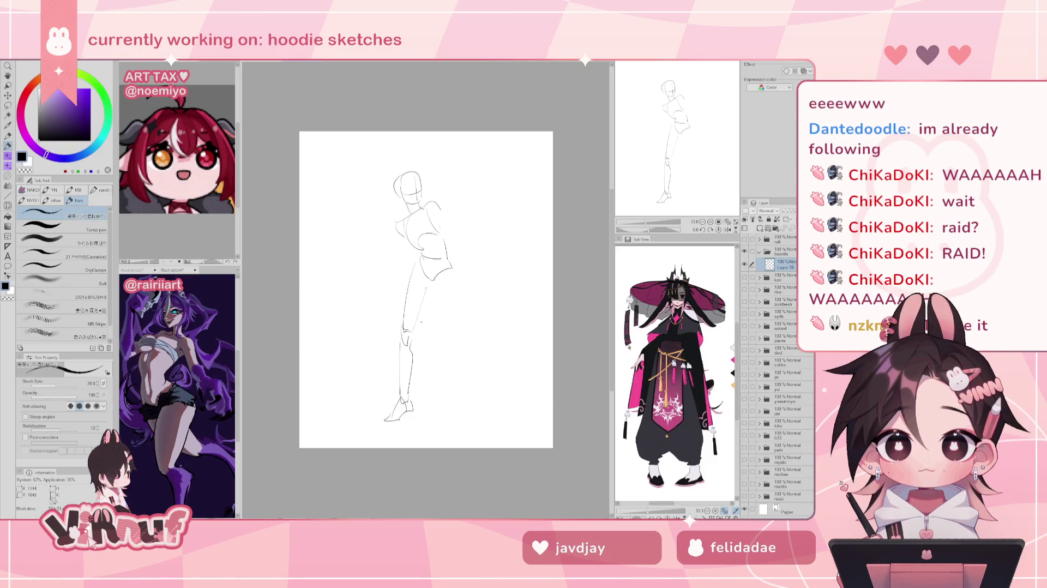
{"action": "key", "text": "m"}
{"action": "left_click_drag", "start_coordinate": [406, 326], "coordinate": [408, 330]}
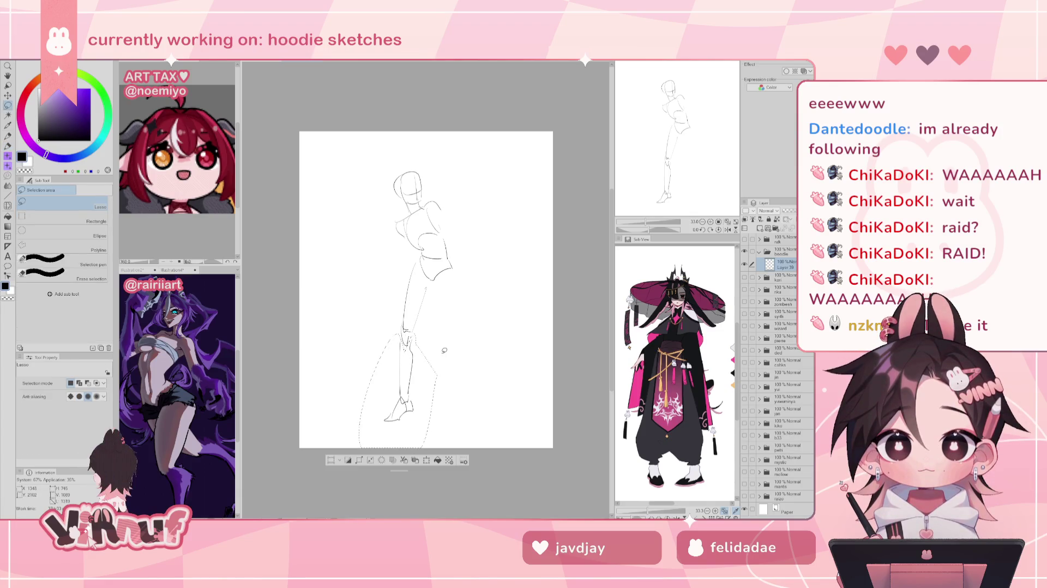
Rotate the lower leg, nudge the foot upward, then erase both sketched legs
{"action": "key", "text": "ctrl+t"}
{"action": "mouse_move", "coordinate": [398, 390]}
{"action": "left_mouse_down"}
{"action": "mouse_move", "coordinate": [398, 333]}
{"action": "mouse_move", "coordinate": [410, 312]}
{"action": "mouse_move", "coordinate": [420, 417]}
{"action": "mouse_move", "coordinate": [391, 450]}
{"action": "mouse_move", "coordinate": [420, 461]}
{"action": "left_mouse_up"}
{"action": "left_click", "coordinate": [377, 463]}
{"action": "key", "text": "ctrl+t"}
{"action": "left_click_drag", "start_coordinate": [400, 427], "coordinate": [400, 426]}
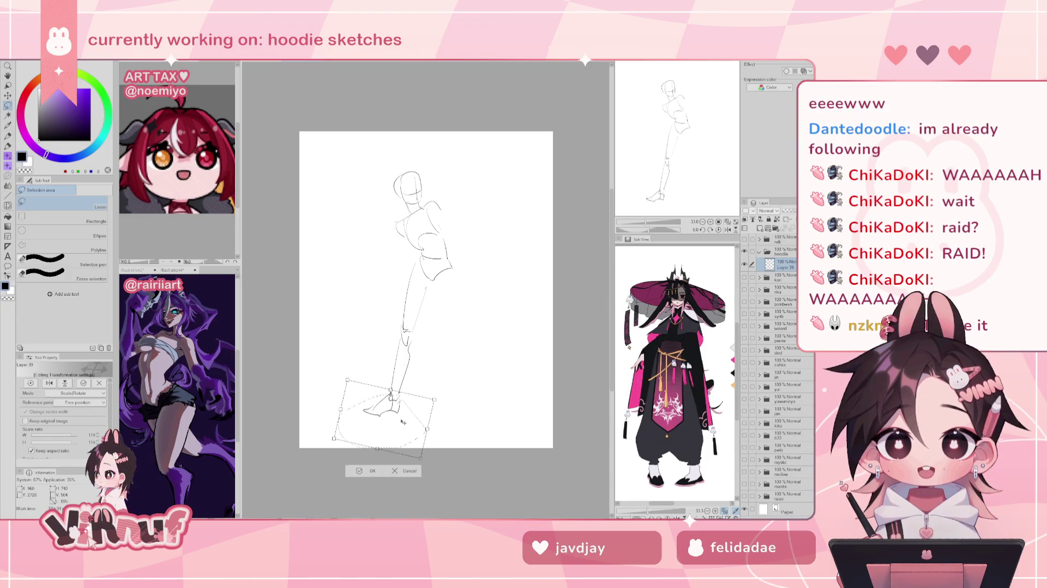
{"action": "left_click", "coordinate": [373, 471]}
{"action": "key", "text": "e"}
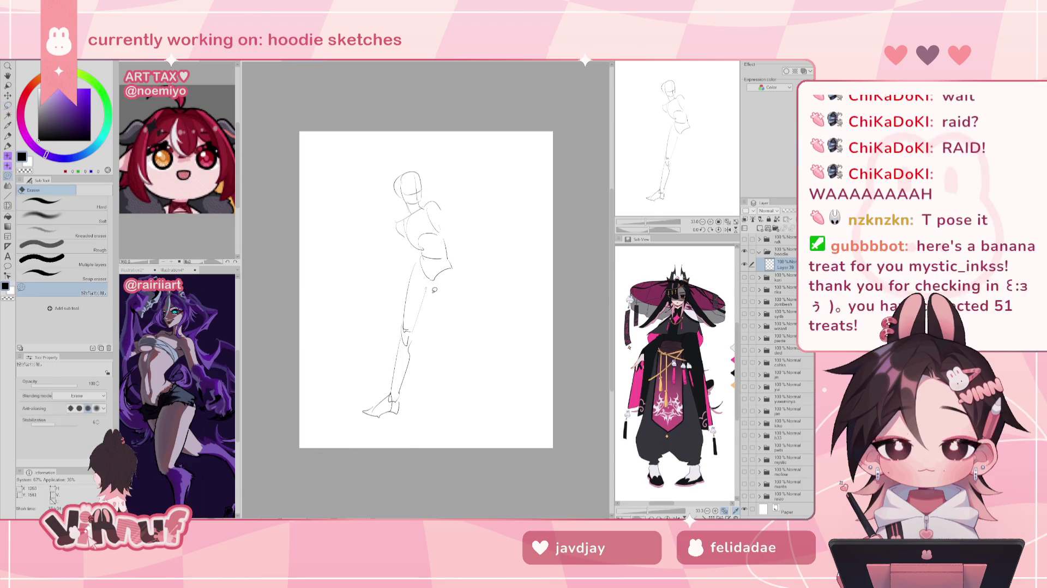
{"action": "left_click_drag", "start_coordinate": [414, 273], "coordinate": [451, 385]}
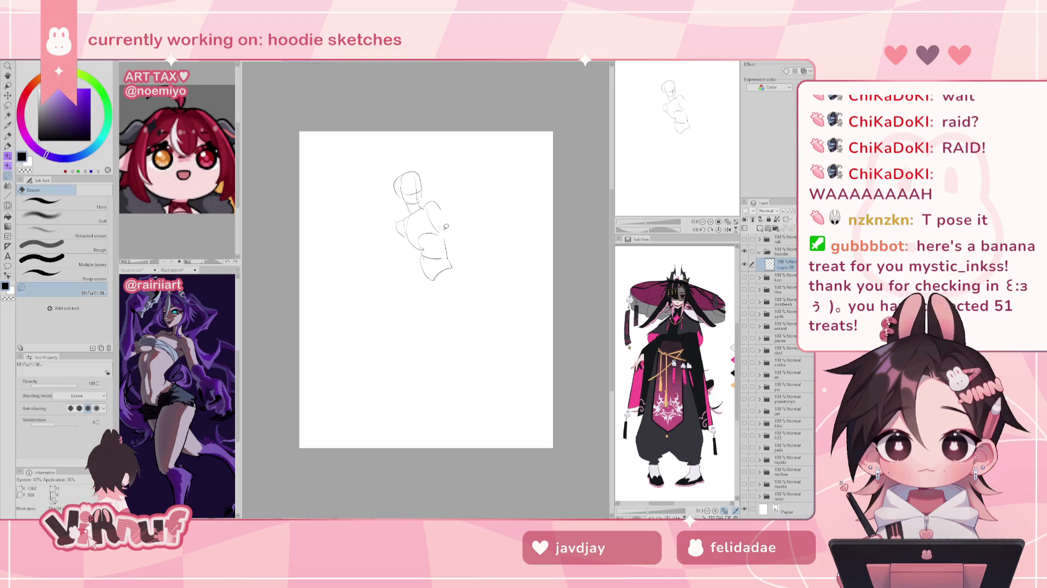
Sketch the kneeling leg below the hip, redrawing its right side and discarding a trial foot
{"action": "key", "text": "p"}
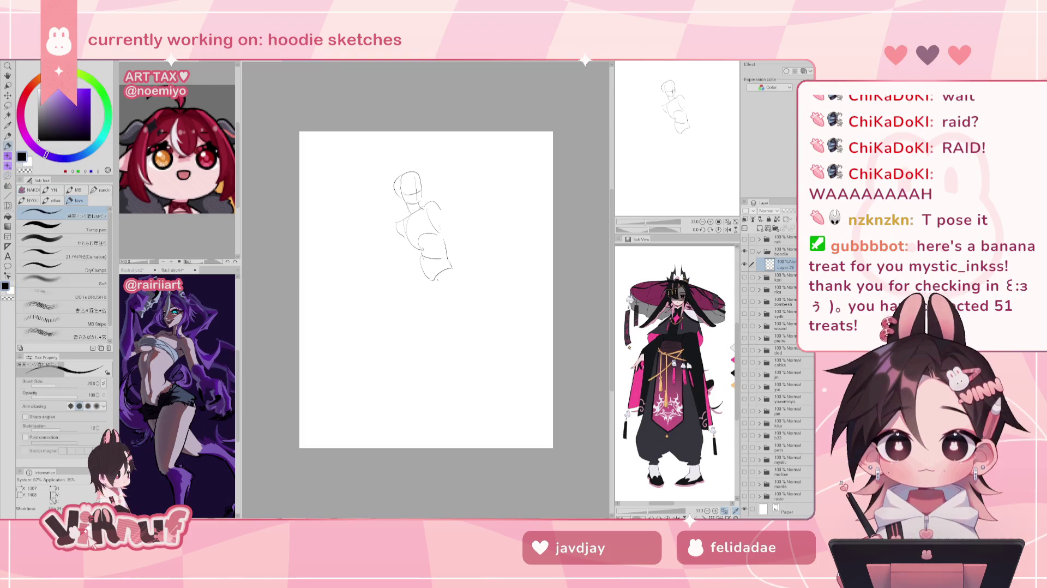
{"action": "left_click_drag", "start_coordinate": [433, 280], "coordinate": [426, 340]}
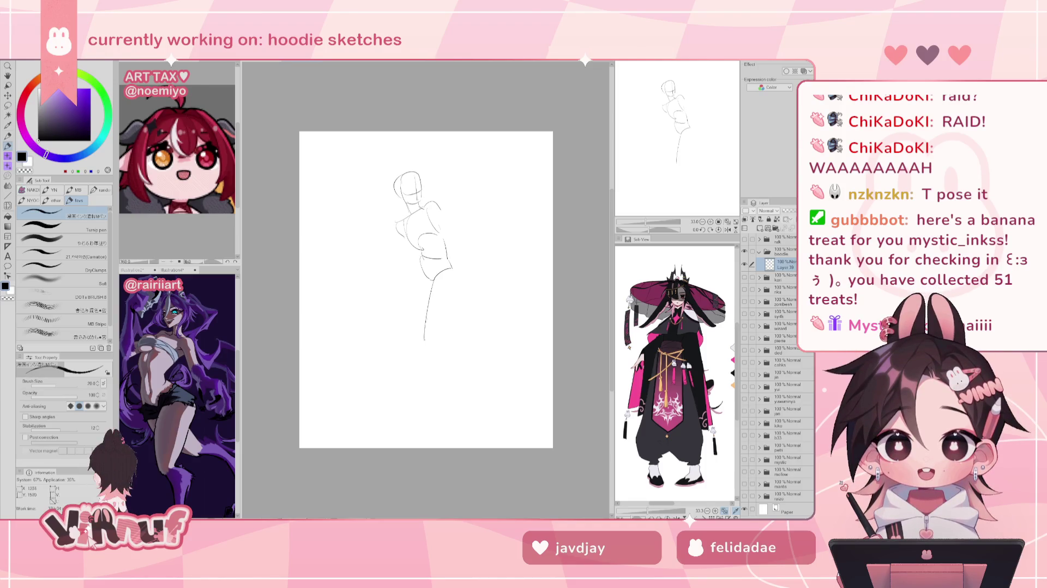
{"action": "key", "text": "ctrl+z"}
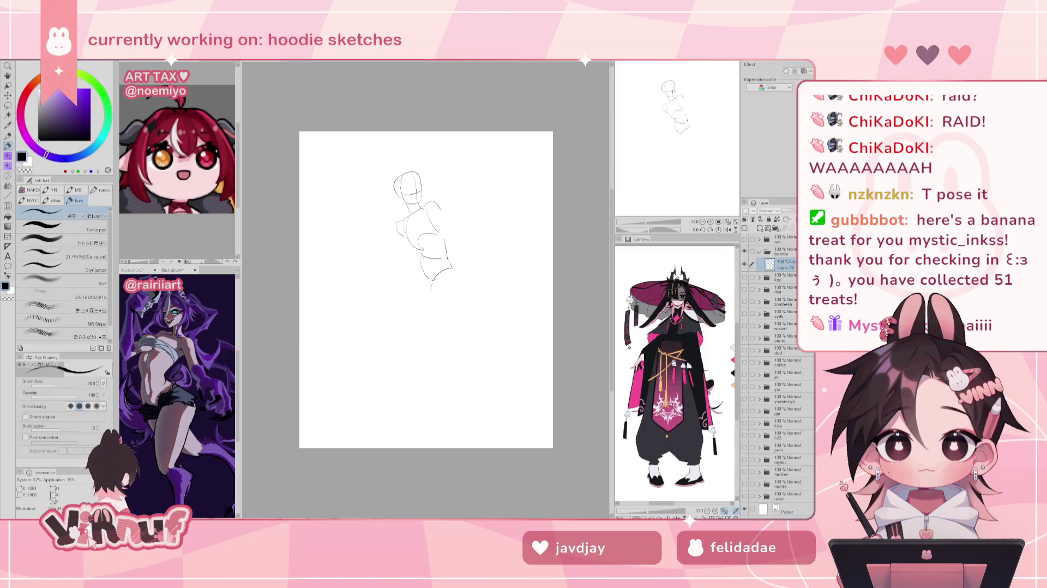
{"action": "left_click_drag", "start_coordinate": [452, 276], "coordinate": [439, 341]}
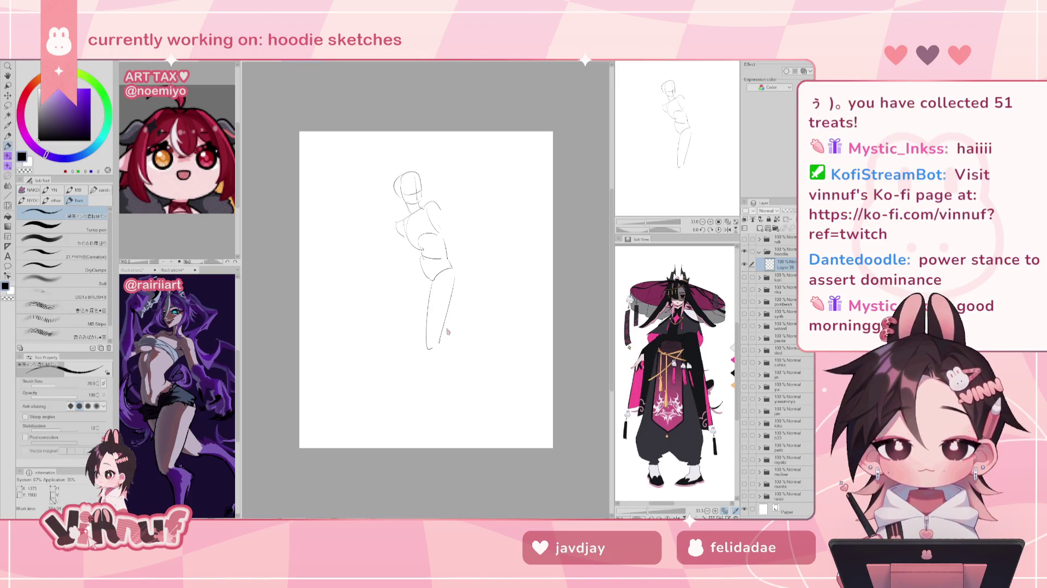
{"action": "left_click_drag", "start_coordinate": [429, 351], "coordinate": [478, 344]}
{"action": "key", "text": "ctrl+z"}
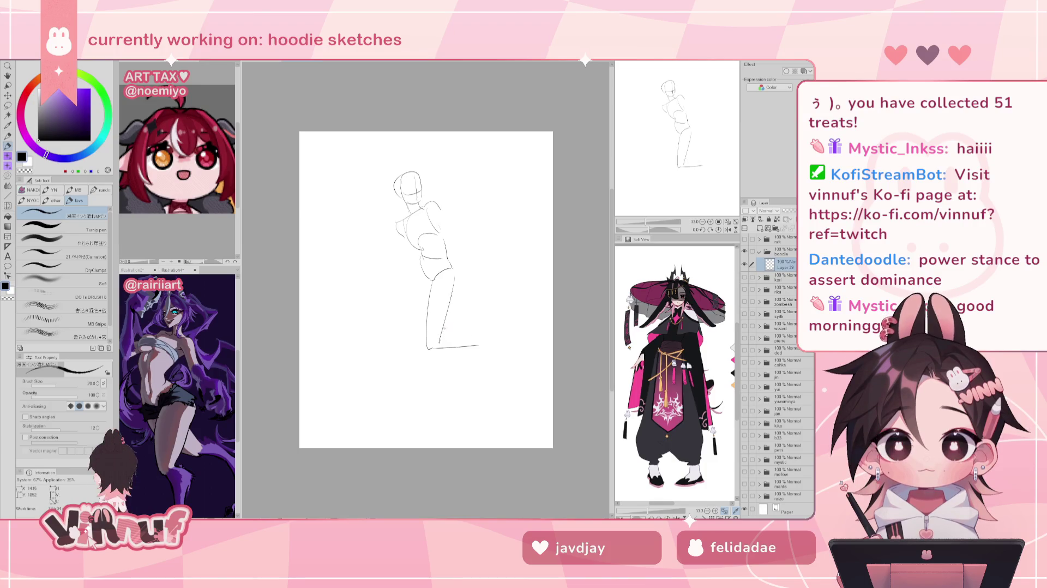
Draw the upper foot curve and close off the toes at the foot tip
{"action": "left_click_drag", "start_coordinate": [443, 330], "coordinate": [477, 334]}
{"action": "key", "text": "ctrl+z"}
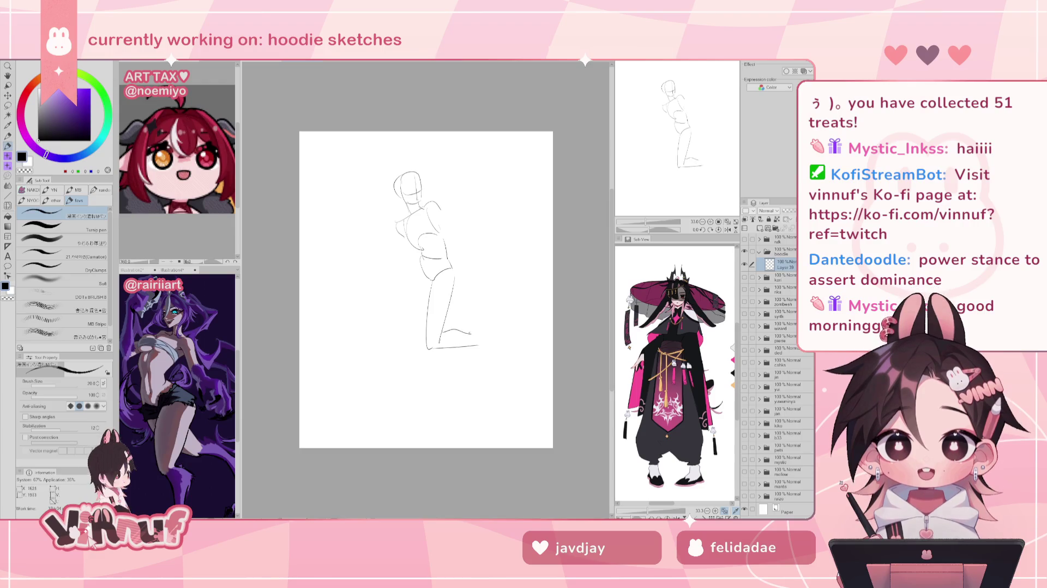
{"action": "left_click_drag", "start_coordinate": [443, 330], "coordinate": [490, 331]}
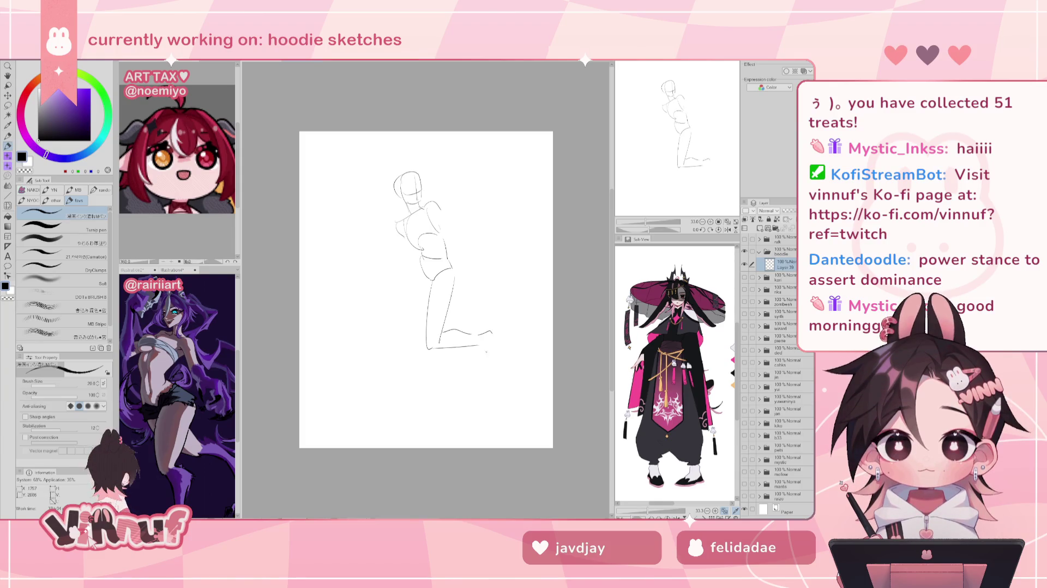
{"action": "left_click_drag", "start_coordinate": [492, 336], "coordinate": [494, 352]}
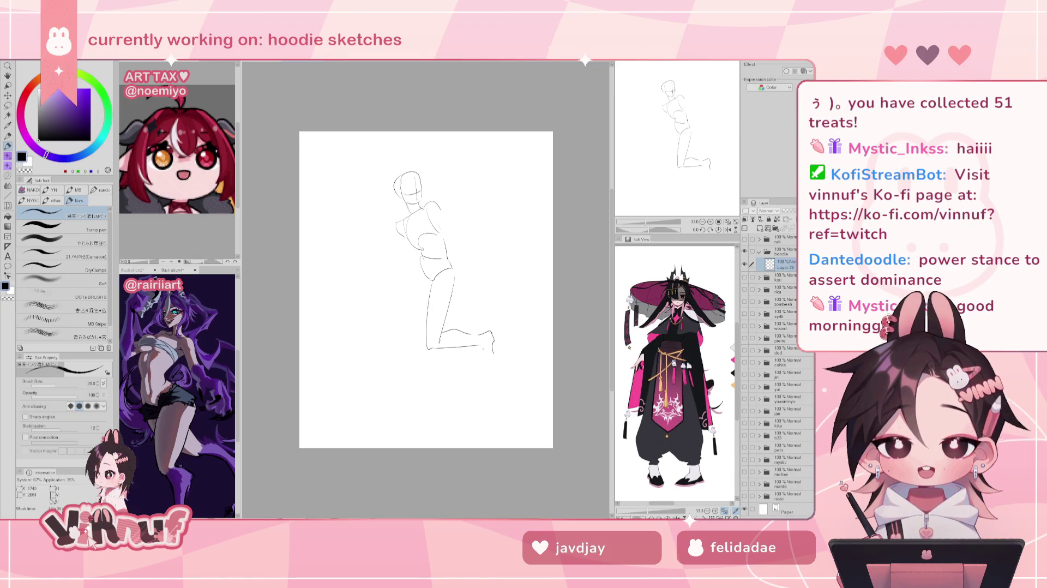
{"action": "mouse_move", "coordinate": [480, 345]}
{"action": "left_mouse_down"}
{"action": "mouse_move", "coordinate": [484, 360]}
{"action": "mouse_move", "coordinate": [494, 350]}
{"action": "left_mouse_up"}
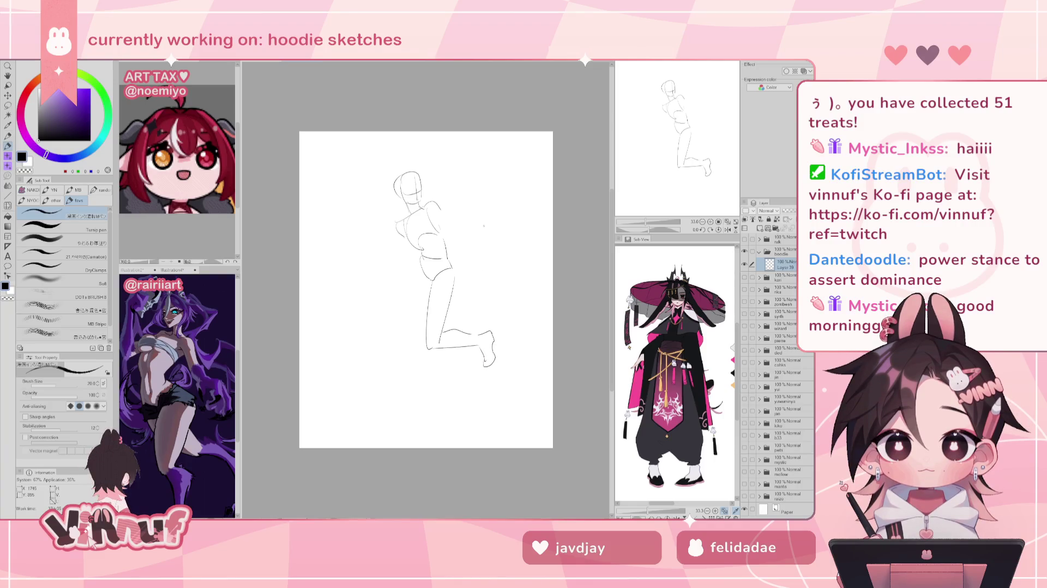
Remove a stray vertical line beside the leg and begin a free transform of the sketch
{"action": "key", "text": "e"}
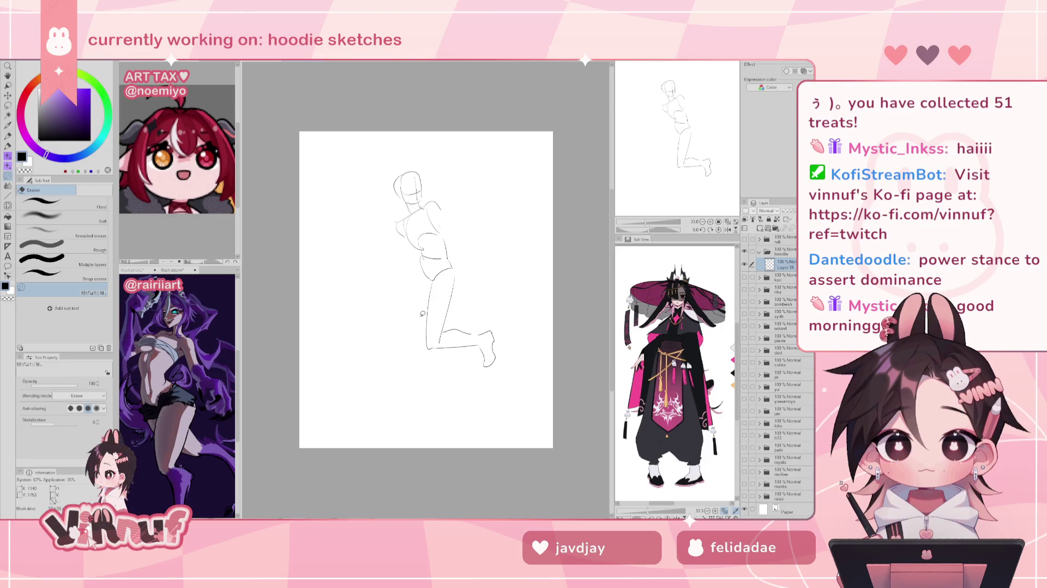
{"action": "key", "text": "p"}
{"action": "left_click_drag", "start_coordinate": [412, 273], "coordinate": [414, 334]}
{"action": "key", "text": "ctrl+z"}
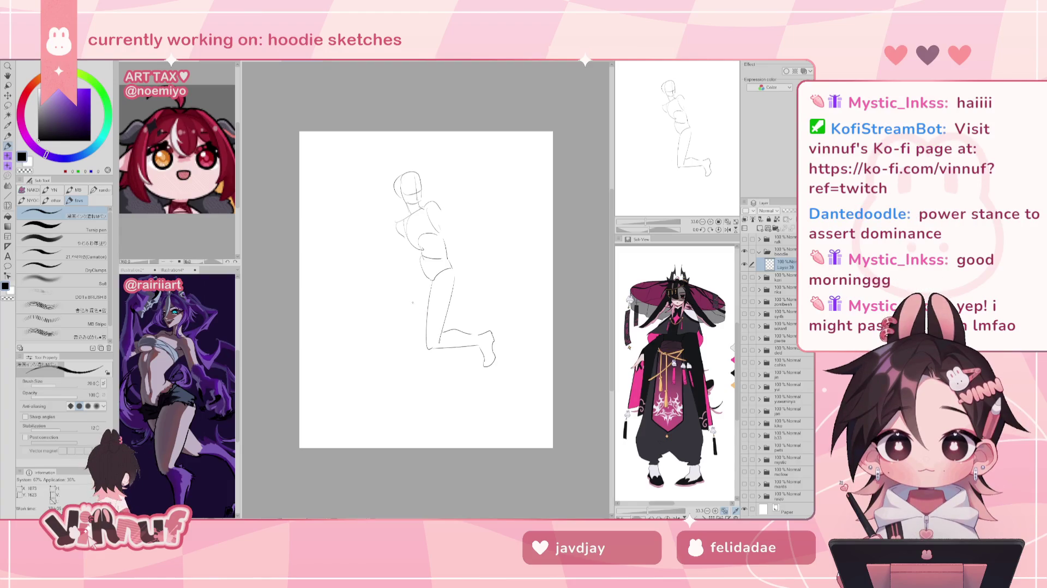
{"action": "key", "text": "ctrl+t"}
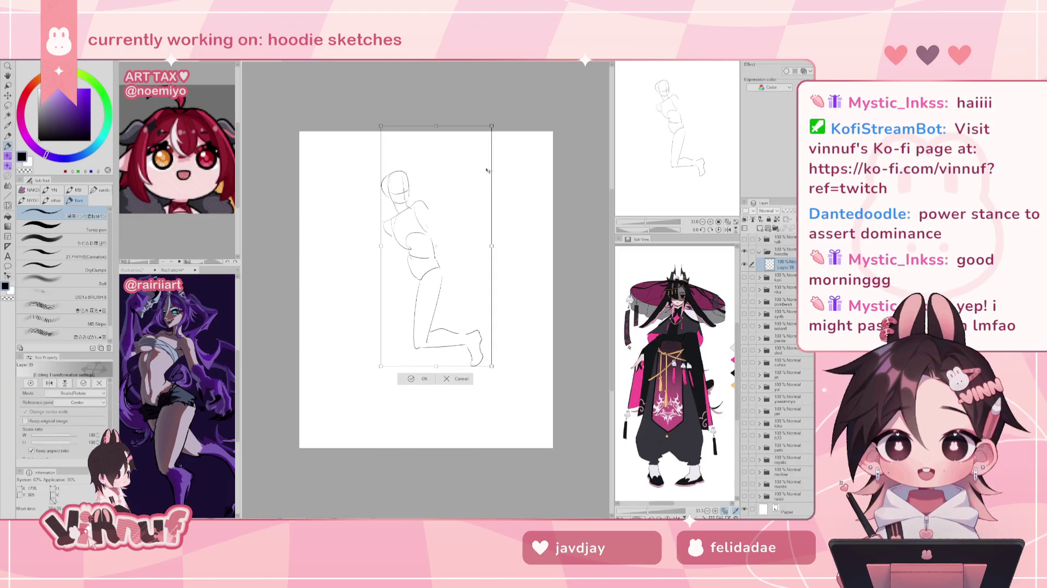
Tilt the sketch slightly counterclockwise, then draw new left-leg and inner-leg lines below the thigh
{"action": "left_click_drag", "start_coordinate": [489, 183], "coordinate": [454, 306]}
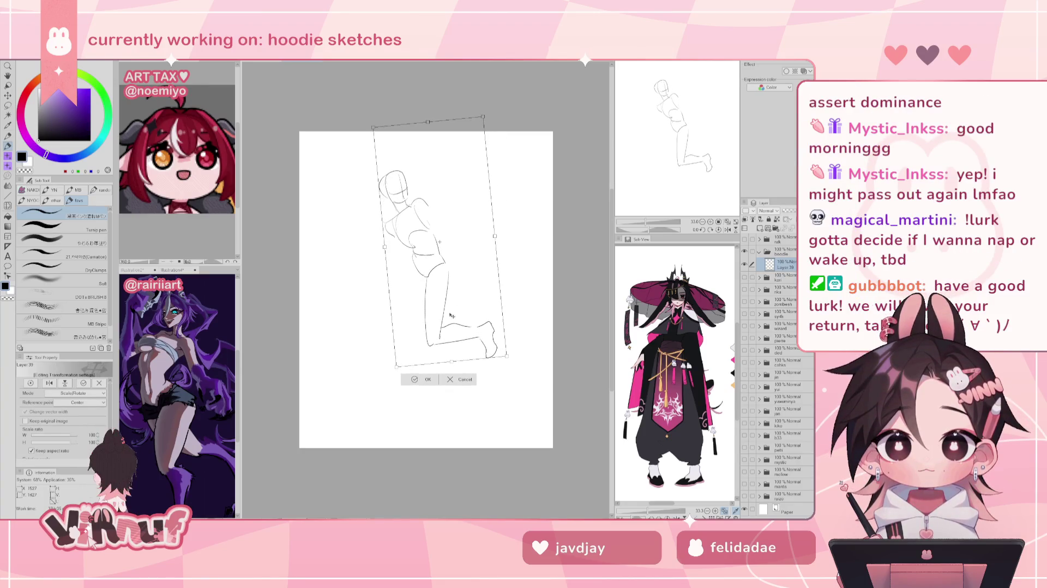
{"action": "left_click", "coordinate": [431, 380]}
{"action": "left_click_drag", "start_coordinate": [409, 259], "coordinate": [403, 305]}
{"action": "key", "text": "ctrl+z"}
{"action": "left_click_drag", "start_coordinate": [408, 262], "coordinate": [402, 337]}
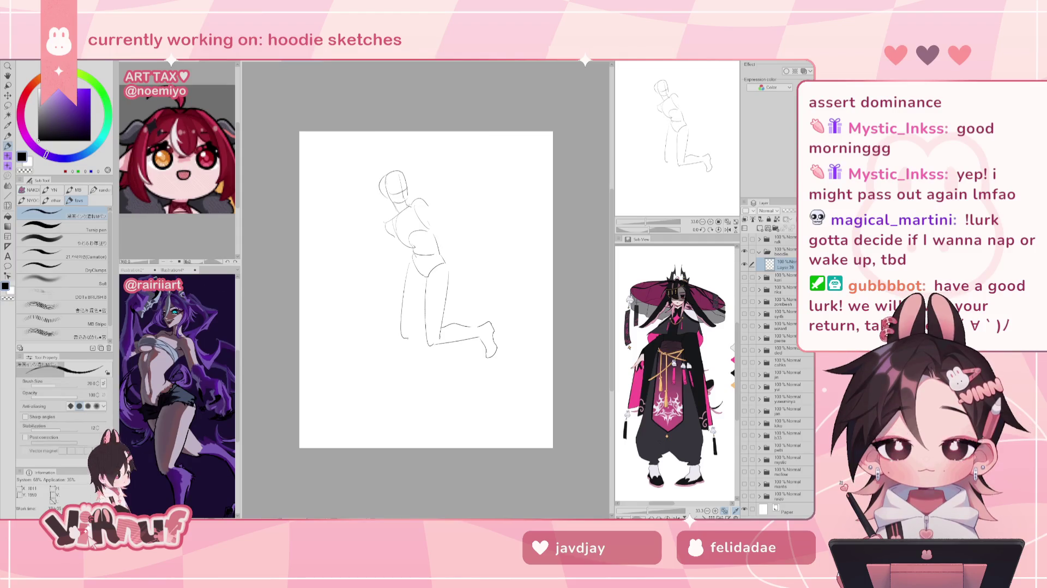
{"action": "left_click_drag", "start_coordinate": [425, 293], "coordinate": [418, 325]}
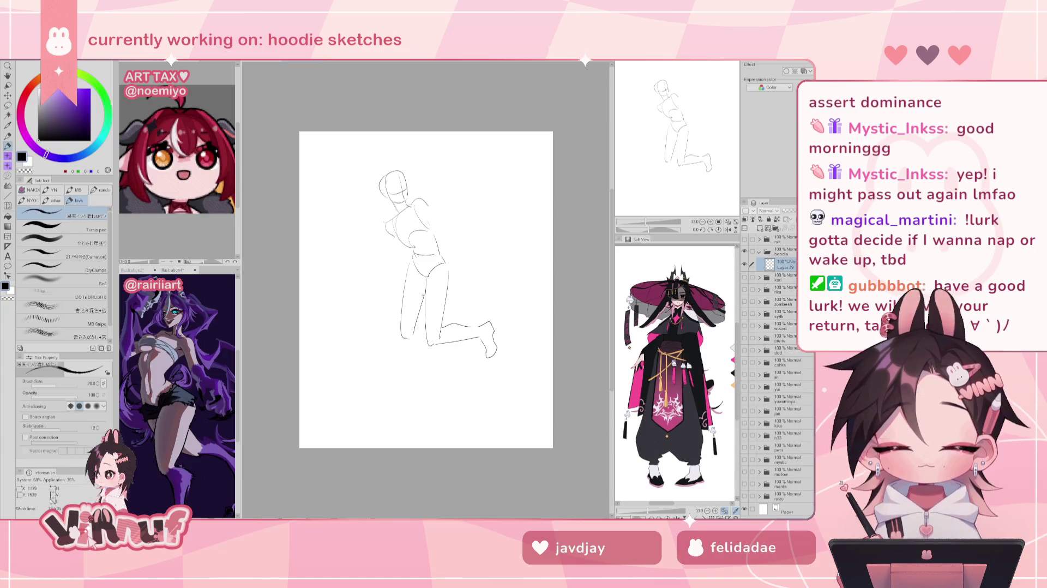
Extend the lower left leg line down toward the page bottom, discarding the trial foot strokes
{"action": "key", "text": "ctrl+z"}
{"action": "left_click_drag", "start_coordinate": [401, 339], "coordinate": [398, 403]}
{"action": "key", "text": "ctrl+z"}
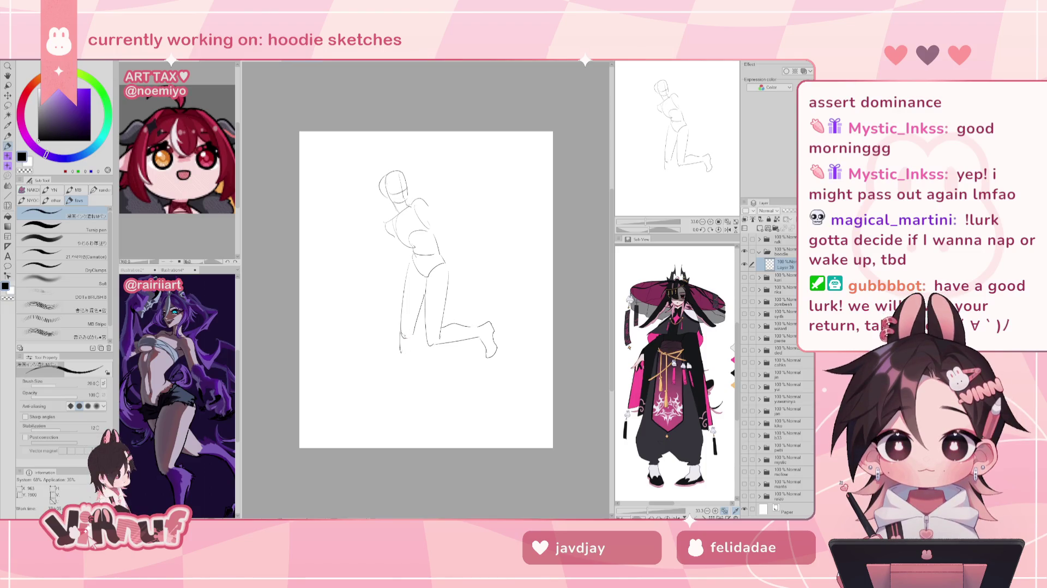
{"action": "left_click_drag", "start_coordinate": [404, 339], "coordinate": [402, 417]}
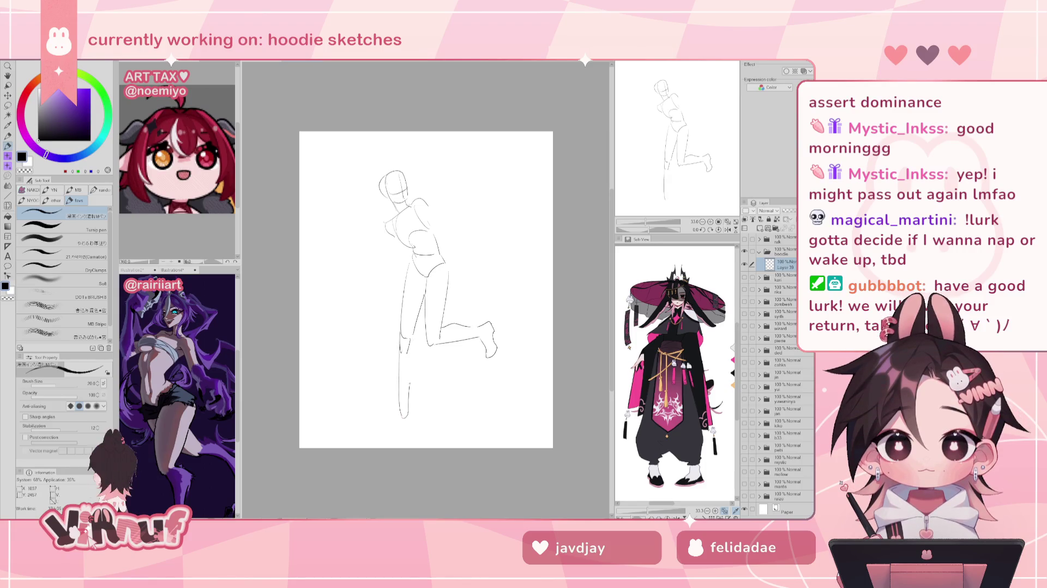
{"action": "mouse_move", "coordinate": [415, 376]}
{"action": "left_mouse_down"}
{"action": "mouse_move", "coordinate": [414, 349]}
{"action": "mouse_move", "coordinate": [399, 428]}
{"action": "left_mouse_up"}
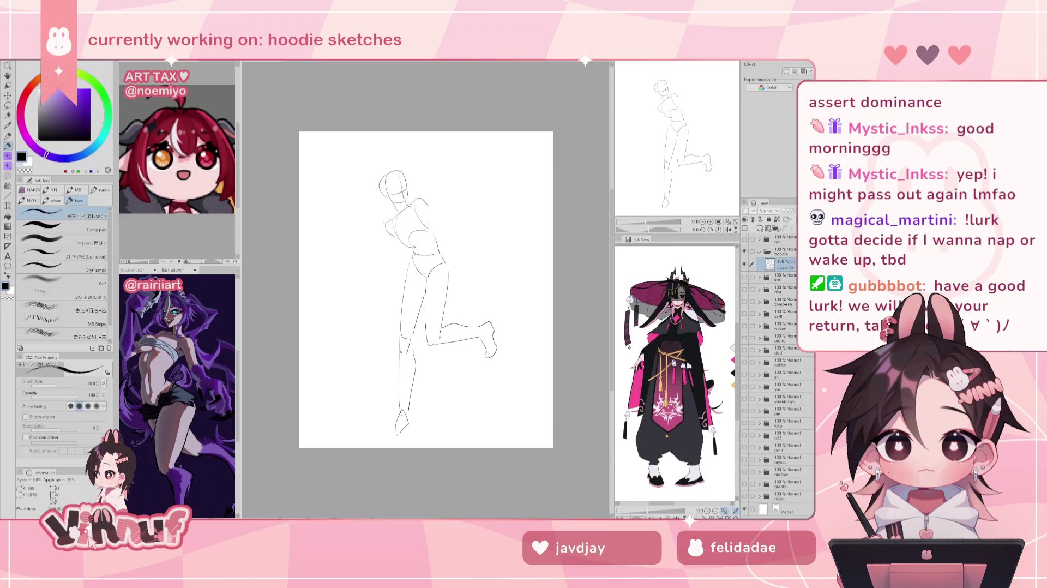
{"action": "mouse_move", "coordinate": [395, 421]}
{"action": "left_mouse_down"}
{"action": "mouse_move", "coordinate": [381, 429]}
{"action": "mouse_move", "coordinate": [408, 429]}
{"action": "left_mouse_up"}
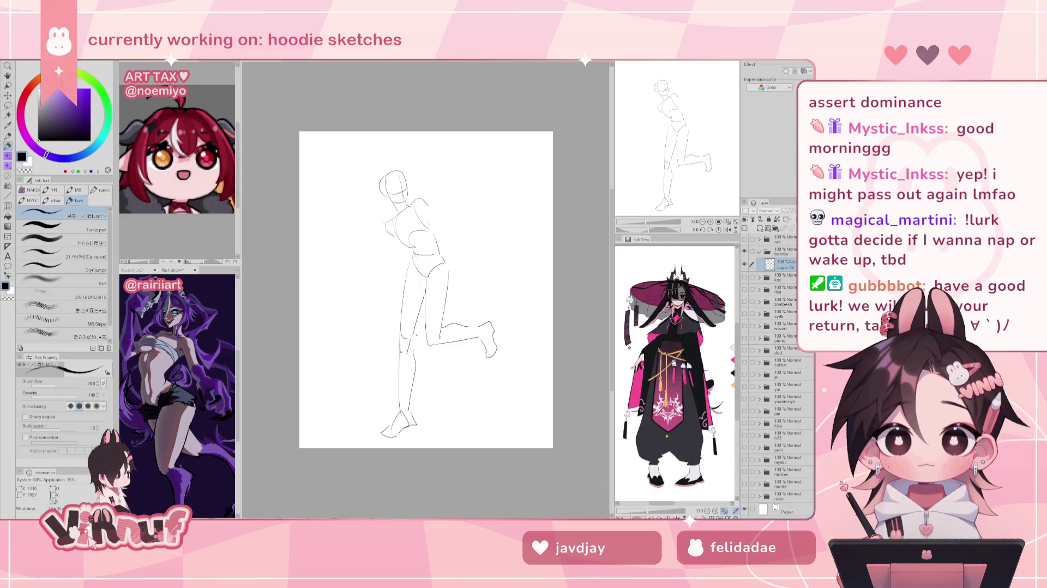
{"action": "key", "text": "ctrl+z"}
{"action": "key", "text": "ctrl+z"}
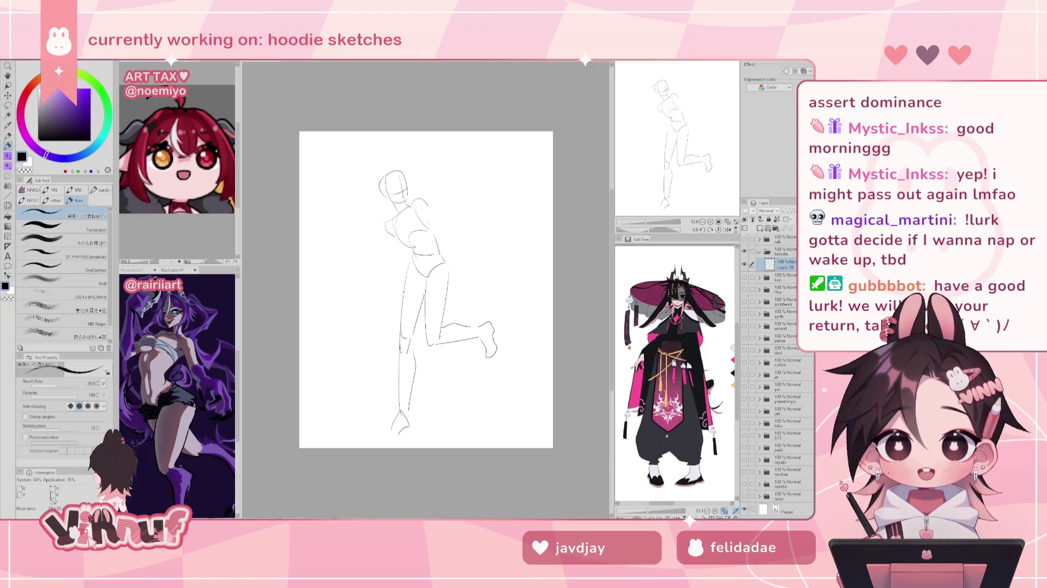
{"action": "left_click_drag", "start_coordinate": [668, 150], "coordinate": [668, 152]}
{"action": "key", "text": "ctrl+z"}
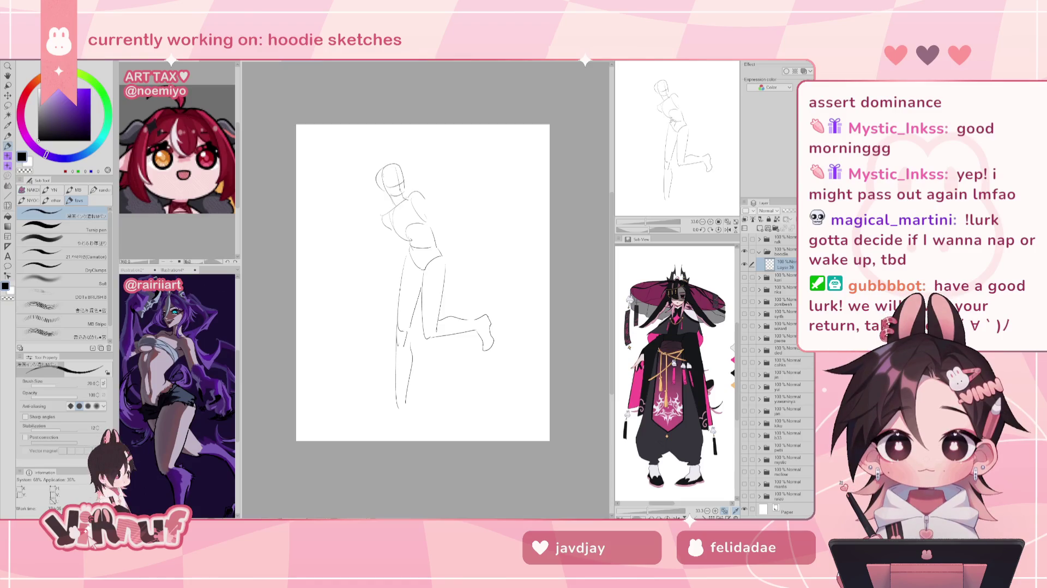
Redraw the standing lower leg with both its left and right edges
{"action": "left_click_drag", "start_coordinate": [656, 144], "coordinate": [682, 136]}
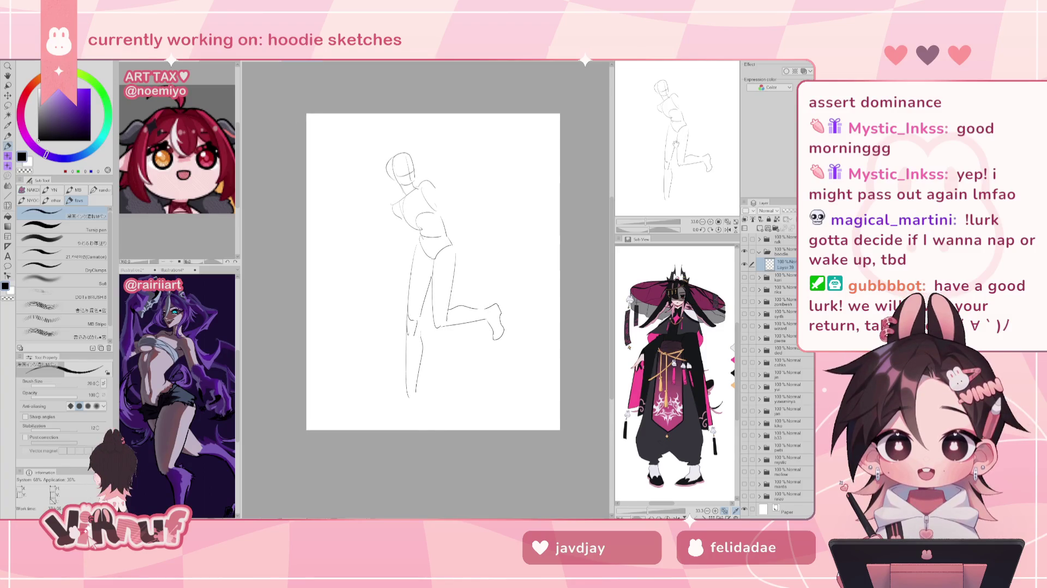
{"action": "left_click_drag", "start_coordinate": [415, 384], "coordinate": [423, 410]}
{"action": "key", "text": "ctrl+z"}
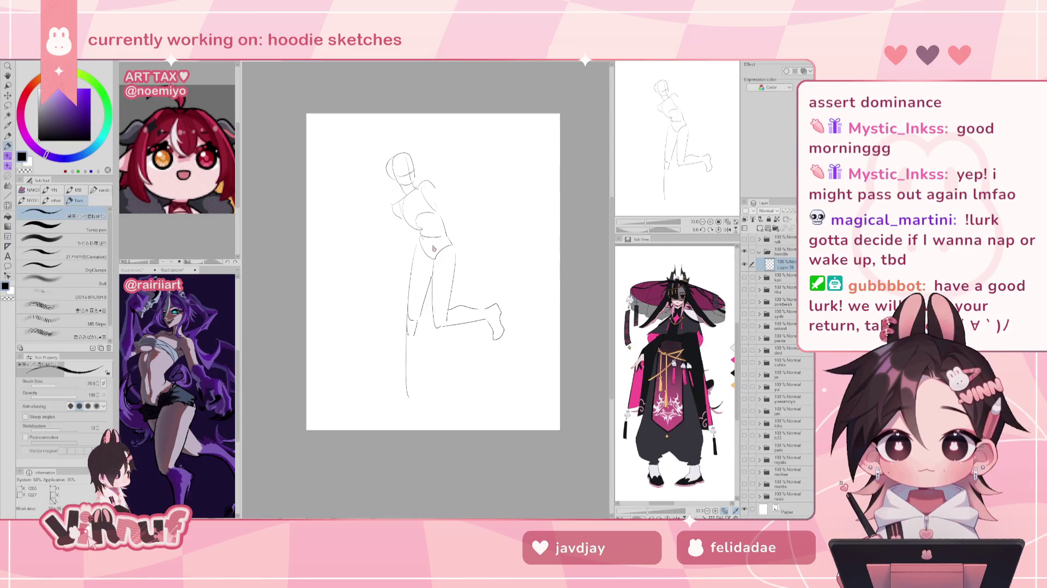
{"action": "key", "text": "ctrl+z"}
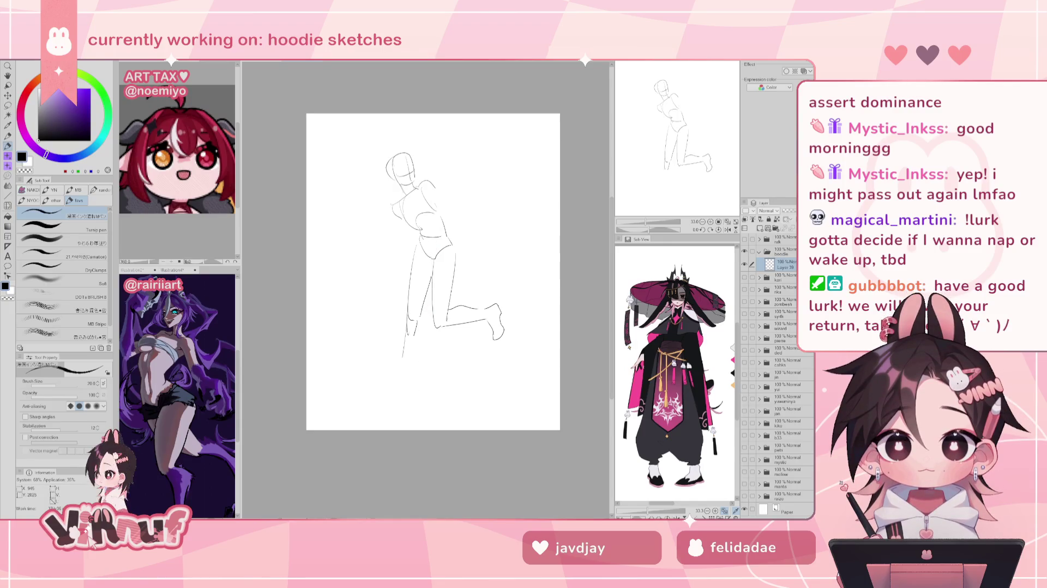
{"action": "left_click_drag", "start_coordinate": [405, 327], "coordinate": [397, 399]}
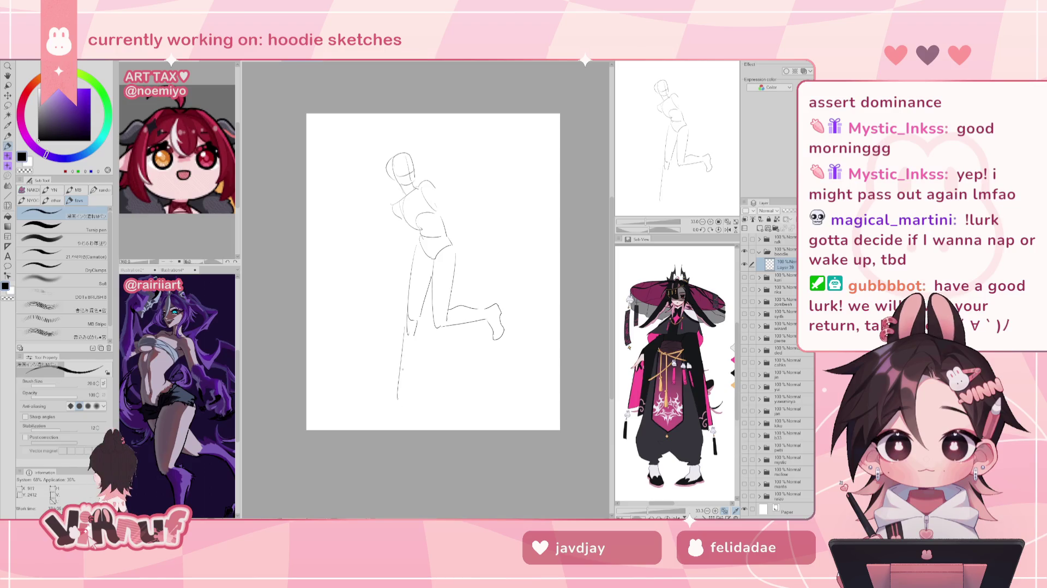
{"action": "left_click_drag", "start_coordinate": [403, 403], "coordinate": [418, 335]}
Sketch the foot at the bottom of the standing leg and remove a stray curve by the torso
{"action": "left_click_drag", "start_coordinate": [400, 389], "coordinate": [389, 416]}
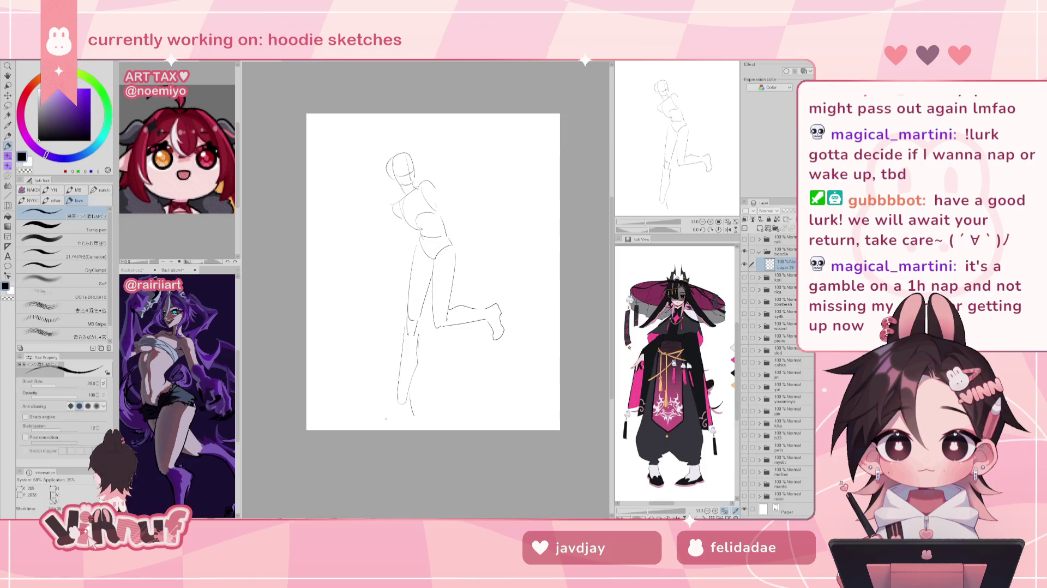
{"action": "left_click_drag", "start_coordinate": [402, 404], "coordinate": [380, 424]}
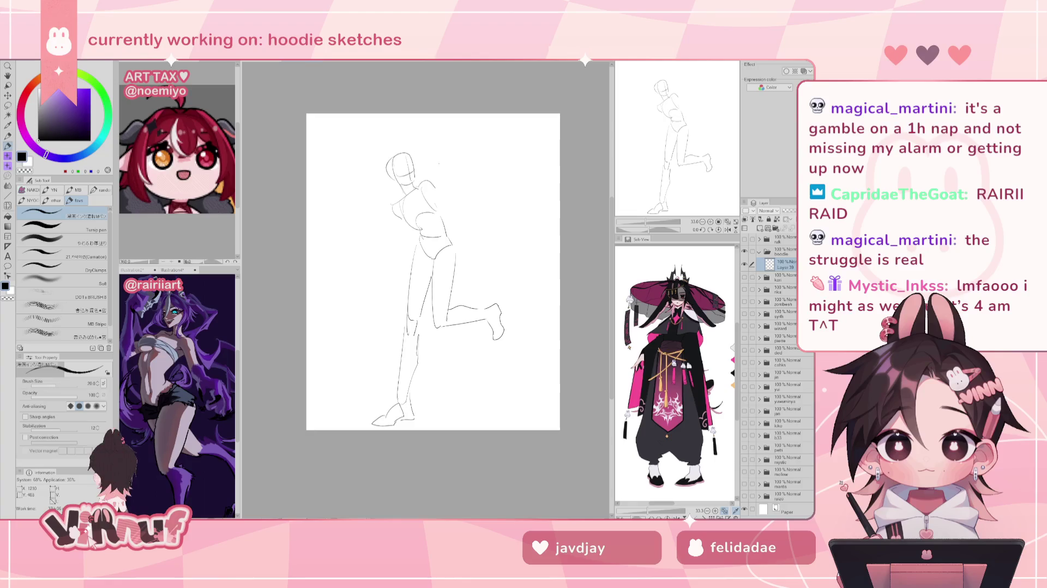
{"action": "left_click_drag", "start_coordinate": [383, 238], "coordinate": [393, 232]}
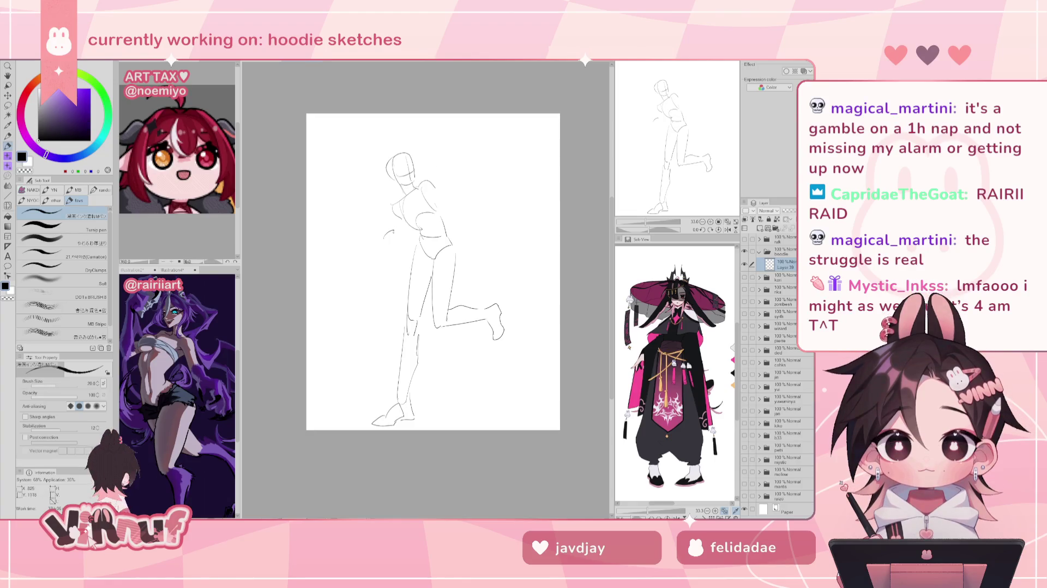
{"action": "key", "text": "ctrl+z"}
Erase the legs, lower torso and stray shoulder lines, then extend the shoulder line rightward
{"action": "key", "text": "e"}
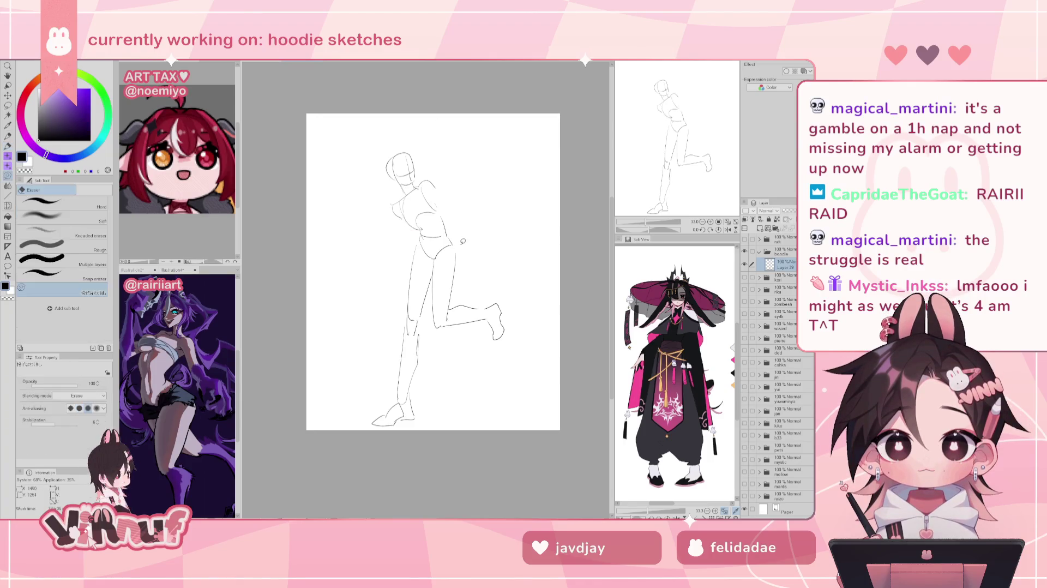
{"action": "left_click_drag", "start_coordinate": [403, 414], "coordinate": [499, 227]}
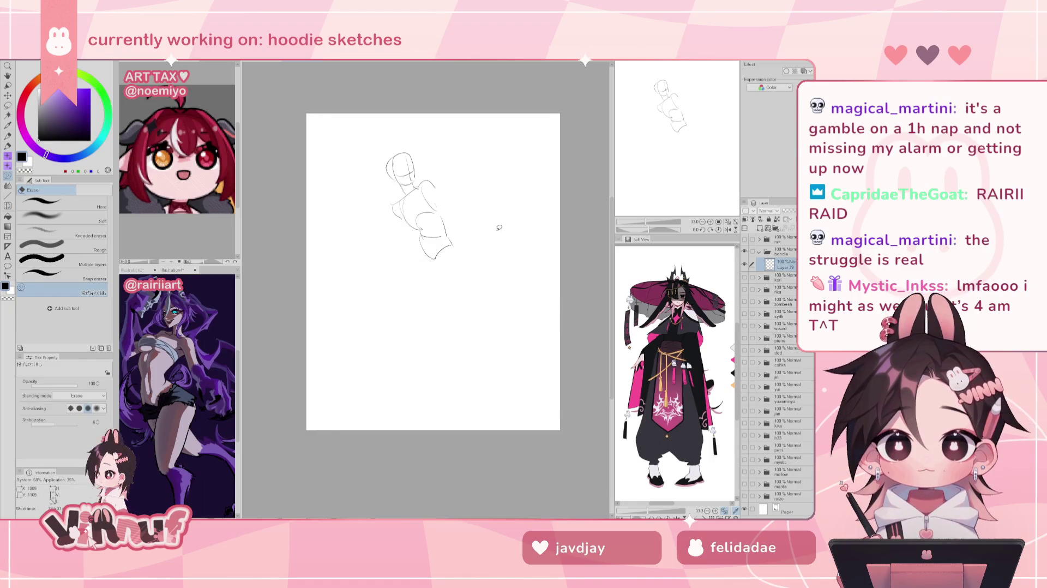
{"action": "left_click_drag", "start_coordinate": [439, 202], "coordinate": [441, 195]}
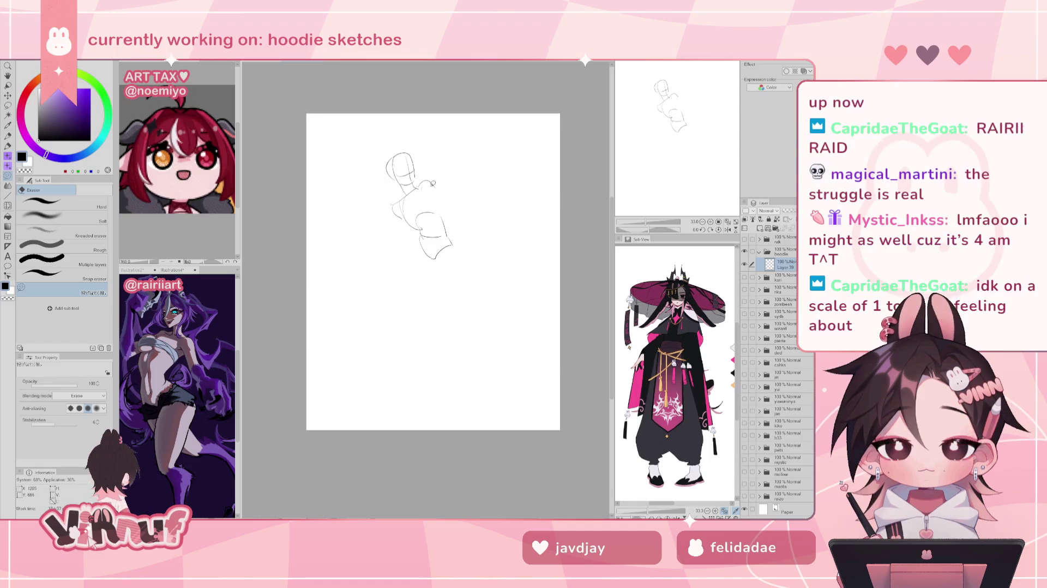
{"action": "key", "text": "p"}
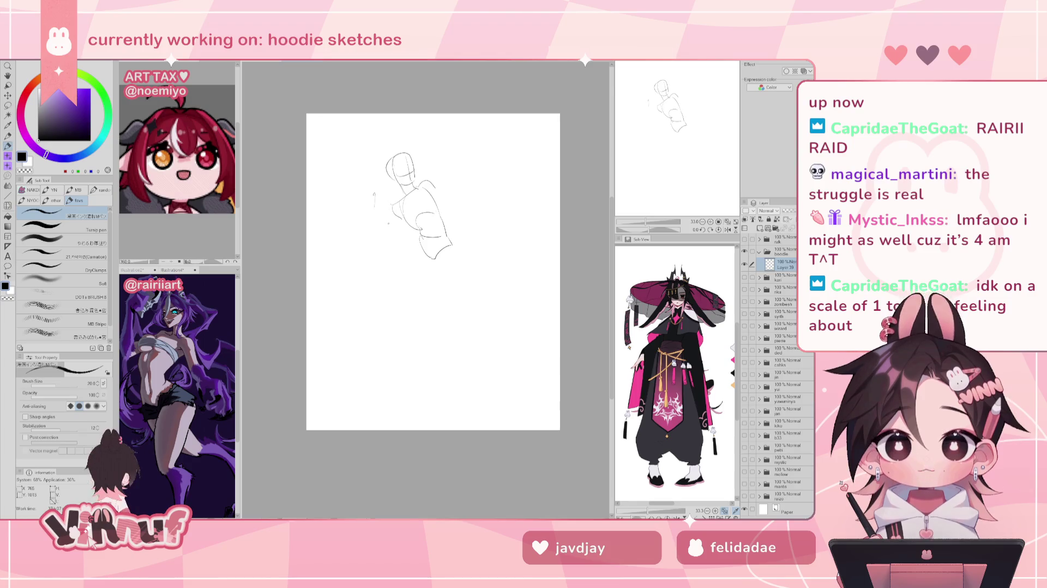
{"action": "left_click_drag", "start_coordinate": [437, 184], "coordinate": [458, 198]}
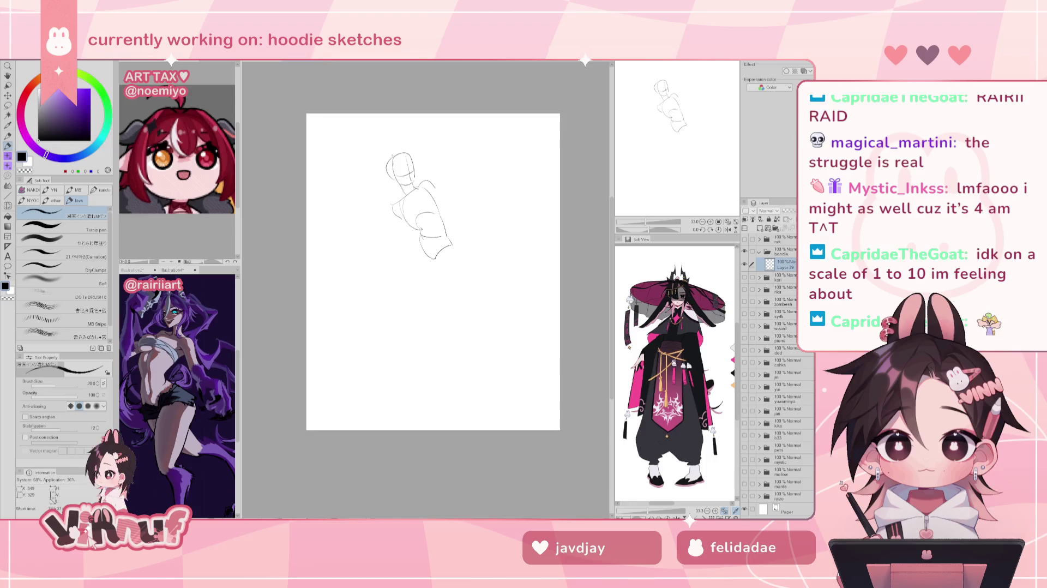
Add one torso stroke, then delete the entire rough figure sketch from the page
{"action": "key", "text": "e"}
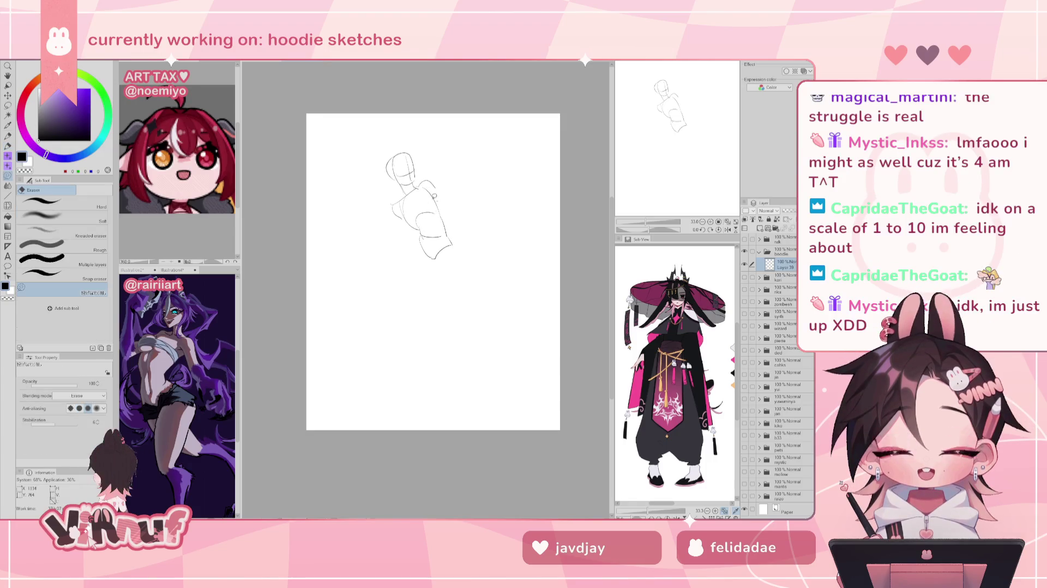
{"action": "key", "text": "p"}
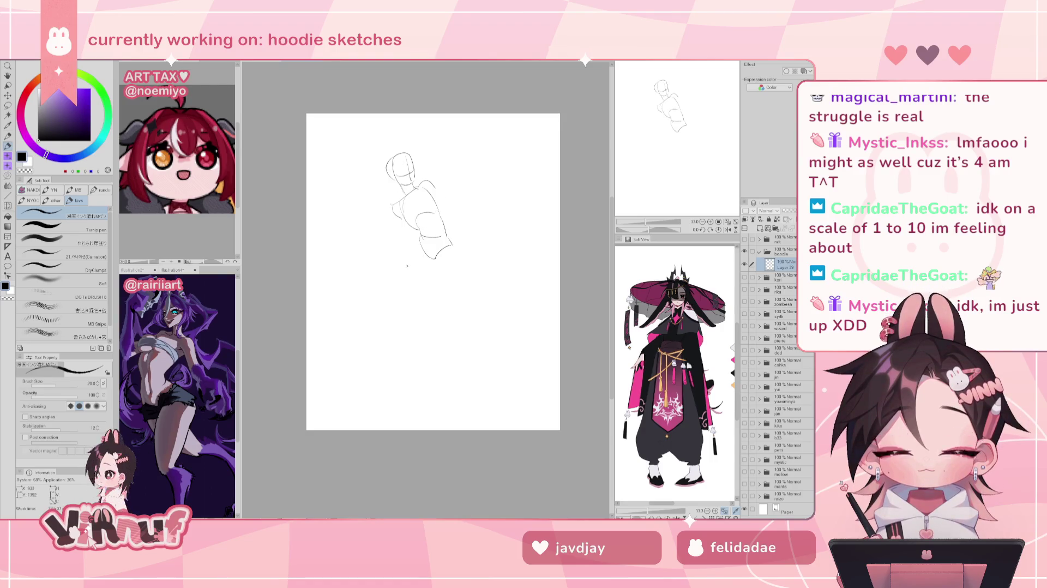
{"action": "left_click_drag", "start_coordinate": [416, 220], "coordinate": [435, 212]}
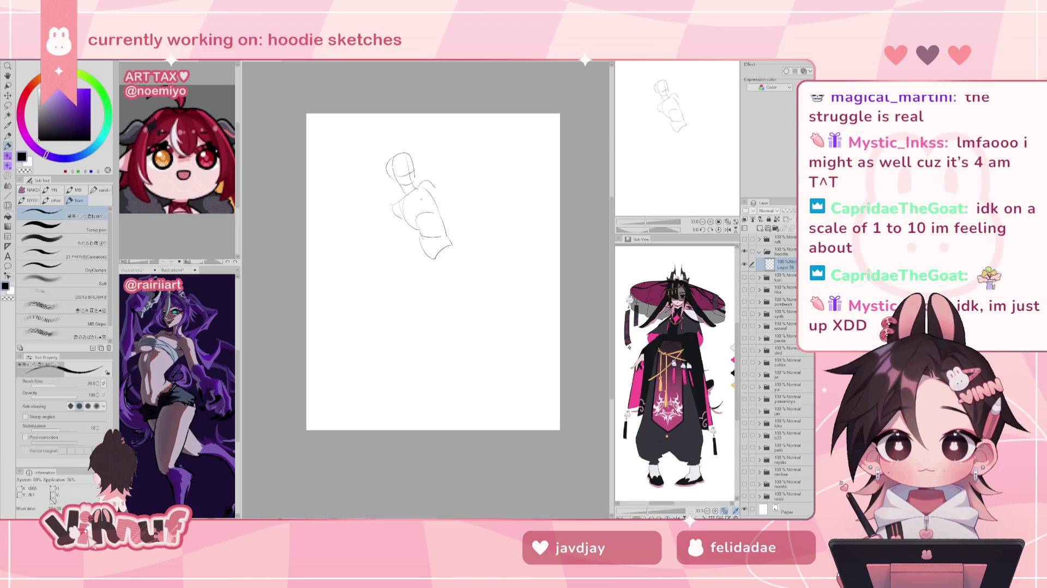
{"action": "key", "text": "Delete"}
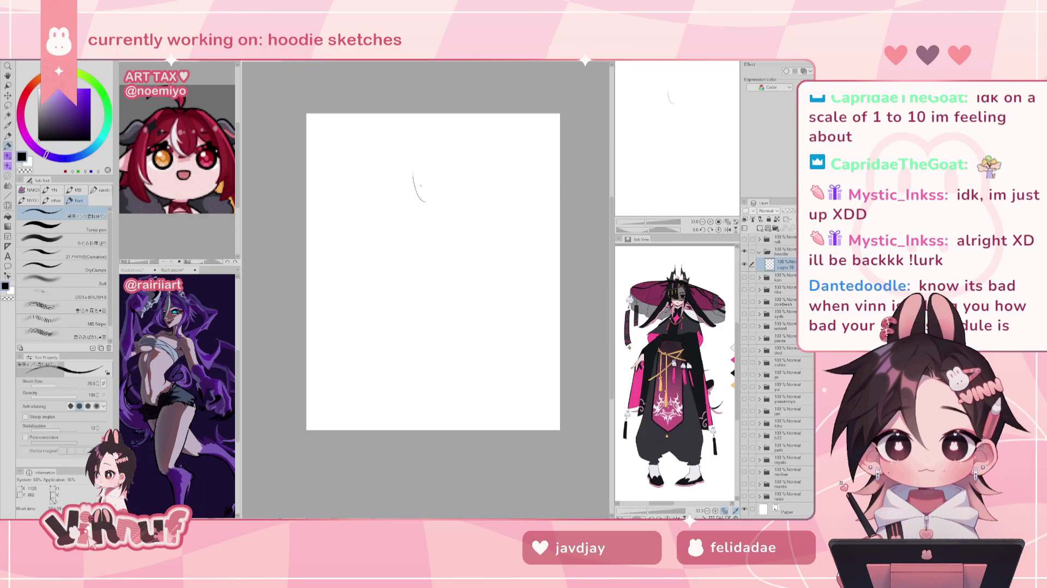
Start the new head outline and its top curve, trying out an arm and hand to the left
{"action": "left_click_drag", "start_coordinate": [412, 174], "coordinate": [423, 202]}
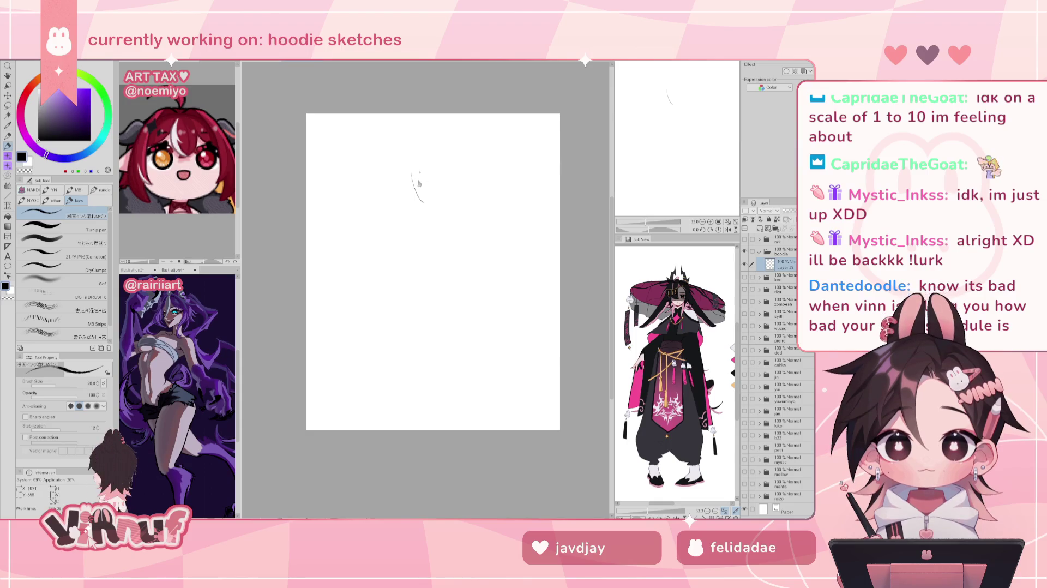
{"action": "mouse_move", "coordinate": [412, 164]}
{"action": "left_mouse_down"}
{"action": "mouse_move", "coordinate": [439, 162]}
{"action": "mouse_move", "coordinate": [431, 201]}
{"action": "mouse_move", "coordinate": [417, 192]}
{"action": "mouse_move", "coordinate": [428, 171]}
{"action": "left_mouse_up"}
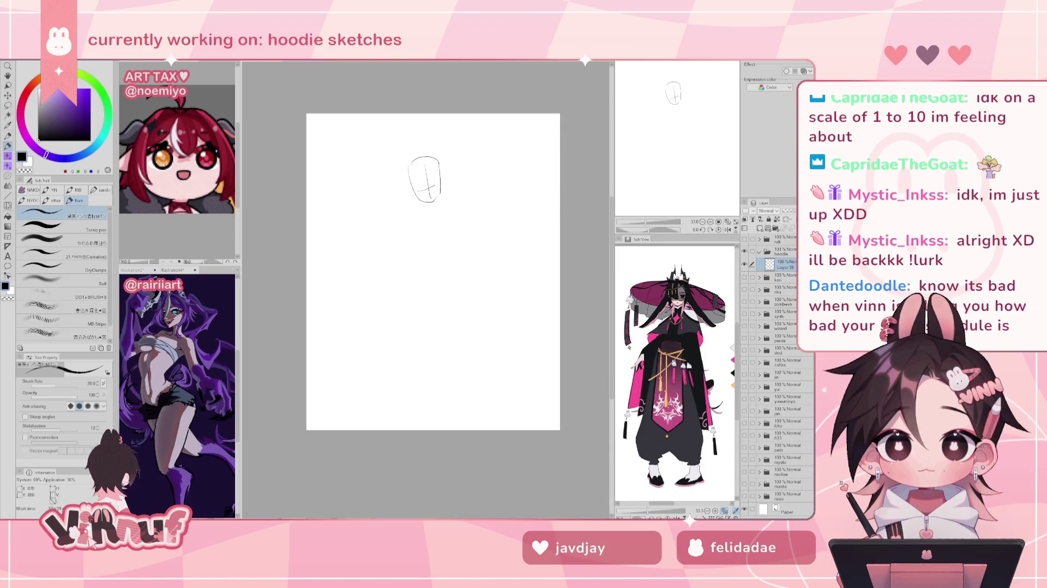
{"action": "left_click_drag", "start_coordinate": [391, 205], "coordinate": [401, 188]}
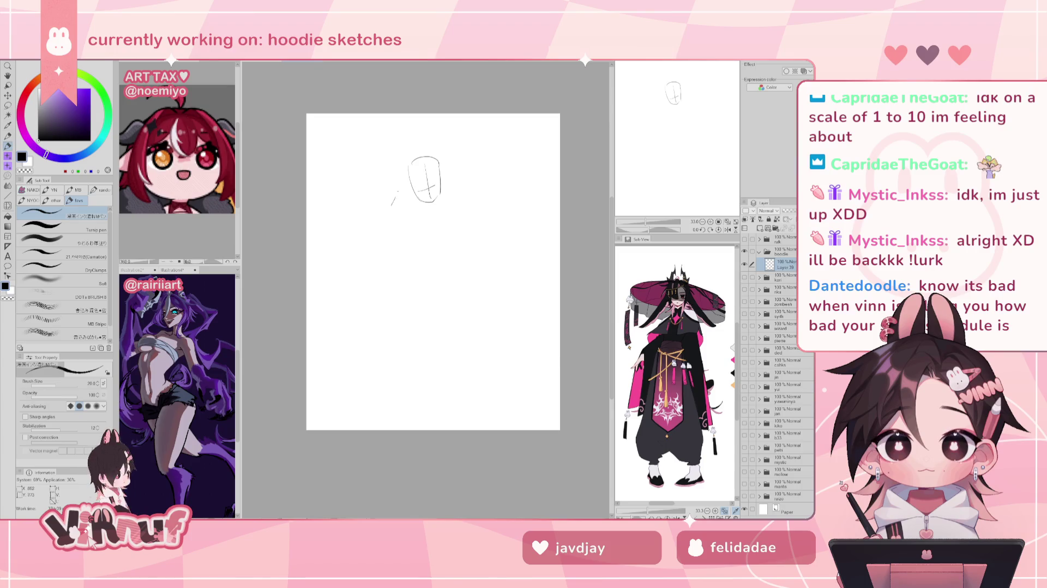
{"action": "key", "text": "ctrl+z"}
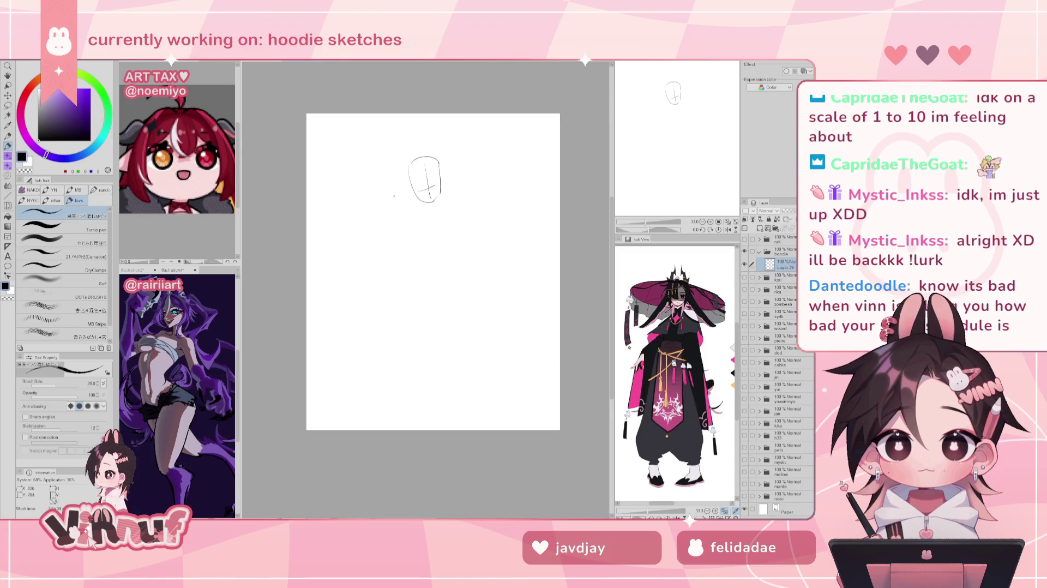
{"action": "left_click_drag", "start_coordinate": [385, 199], "coordinate": [413, 184]}
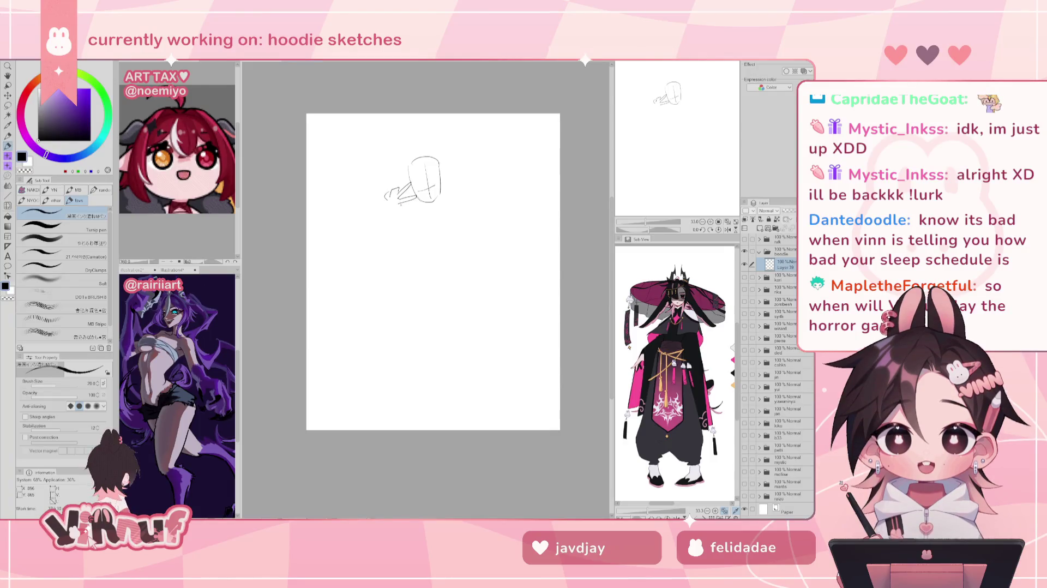
{"action": "key", "text": "ctrl+z"}
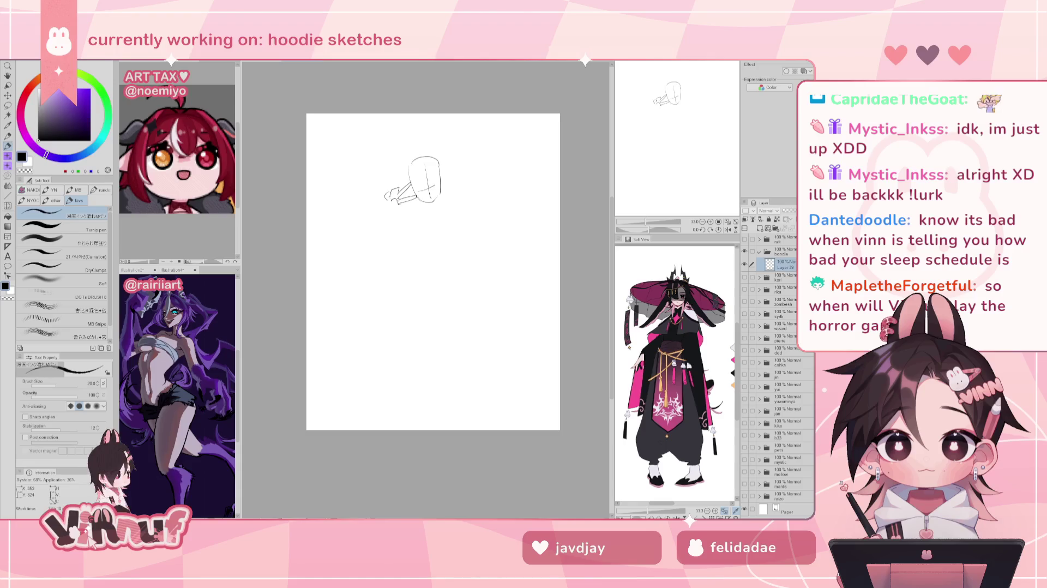
{"action": "left_click_drag", "start_coordinate": [385, 198], "coordinate": [391, 206]}
{"action": "key", "text": "ctrl+z"}
{"action": "key", "text": "ctrl+z"}
{"action": "key", "text": "ctrl+z"}
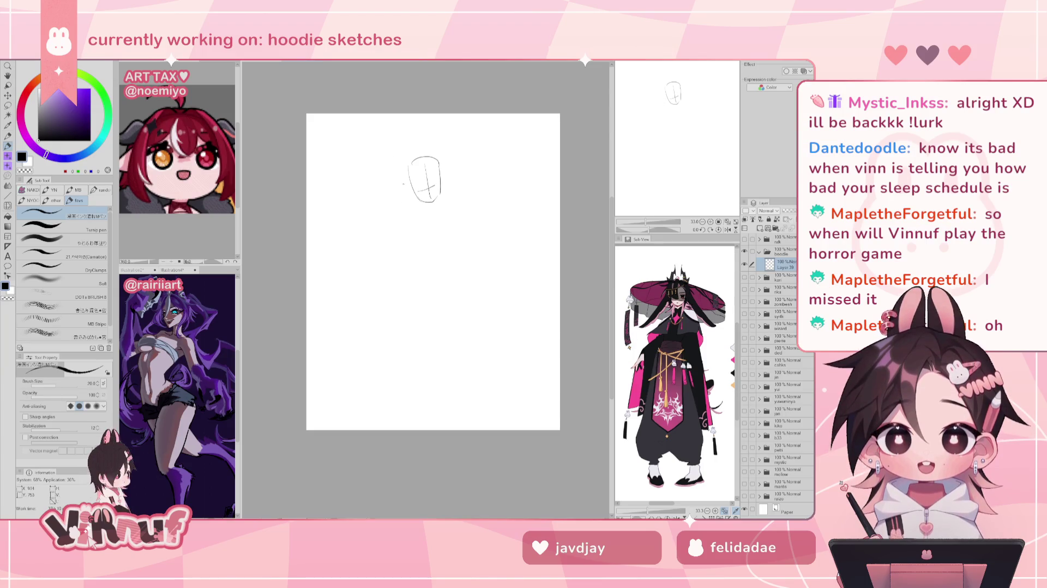
Redraw a raised finger left of the head, discarding the misplaced attempts
{"action": "left_click_drag", "start_coordinate": [387, 200], "coordinate": [393, 175]}
{"action": "key", "text": "ctrl+z"}
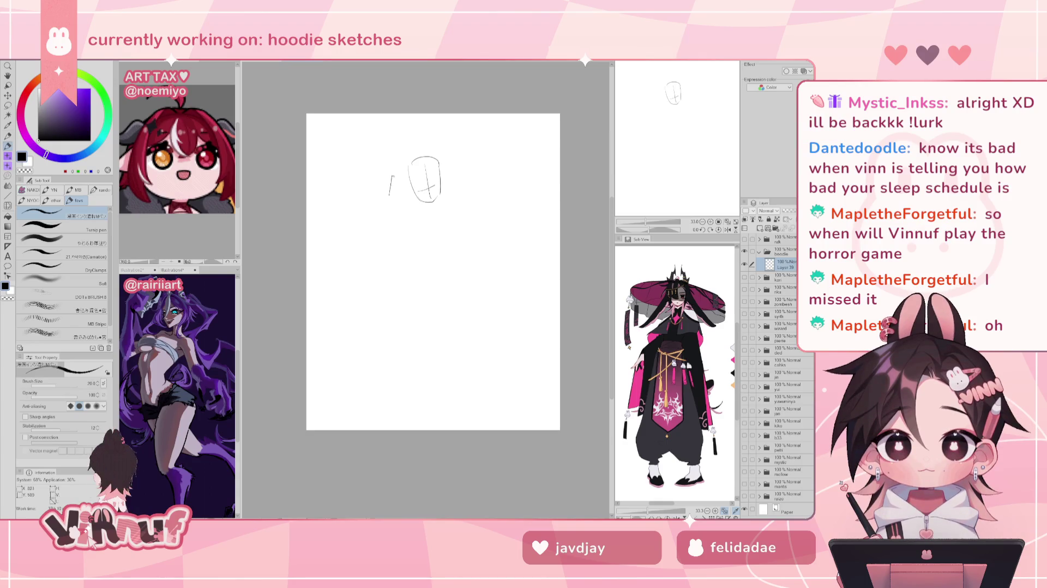
{"action": "key", "text": "ctrl+z"}
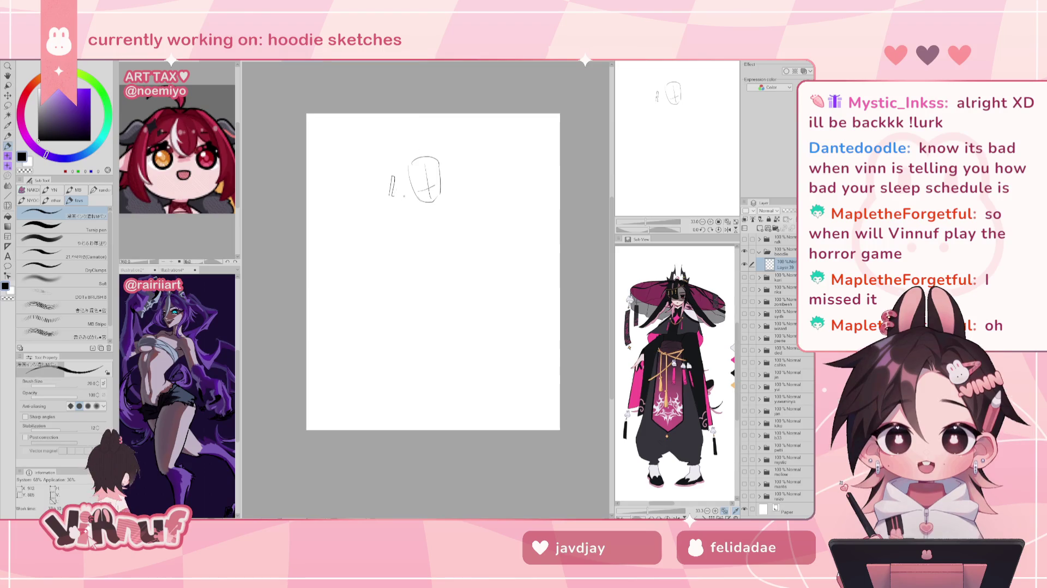
{"action": "mouse_move", "coordinate": [400, 196]}
{"action": "left_mouse_down"}
{"action": "mouse_move", "coordinate": [400, 176]}
{"action": "mouse_move", "coordinate": [387, 182]}
{"action": "left_mouse_up"}
{"action": "key", "text": "ctrl+z"}
{"action": "key", "text": "ctrl+z"}
{"action": "key", "text": "ctrl+z"}
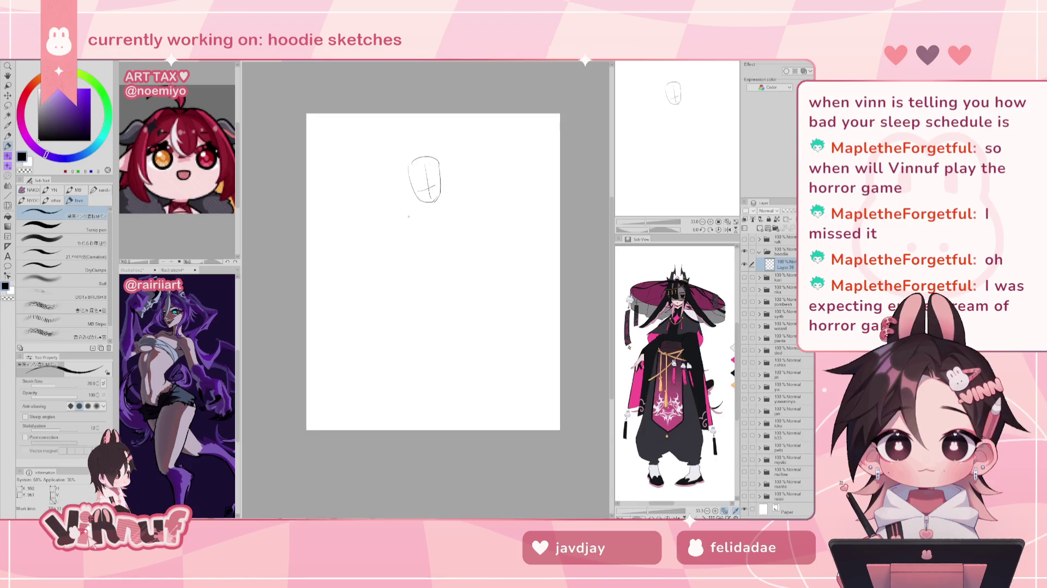
Add the jaw and chin line below the head and the shoulder curve to its left
{"action": "mouse_move", "coordinate": [420, 218]}
{"action": "left_mouse_down"}
{"action": "mouse_move", "coordinate": [452, 200]}
{"action": "mouse_move", "coordinate": [443, 203]}
{"action": "left_mouse_up"}
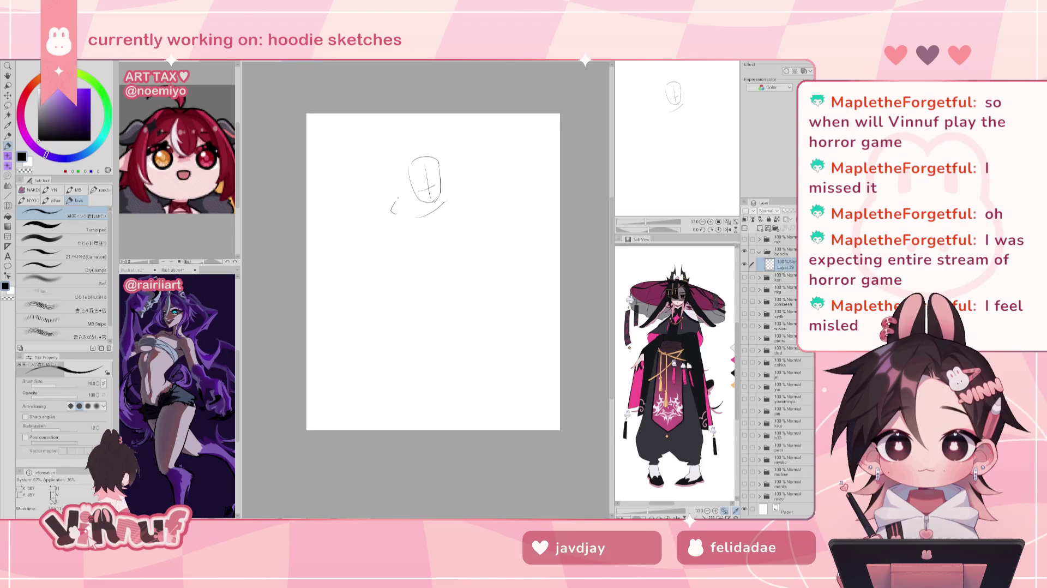
{"action": "left_click_drag", "start_coordinate": [394, 219], "coordinate": [406, 198]}
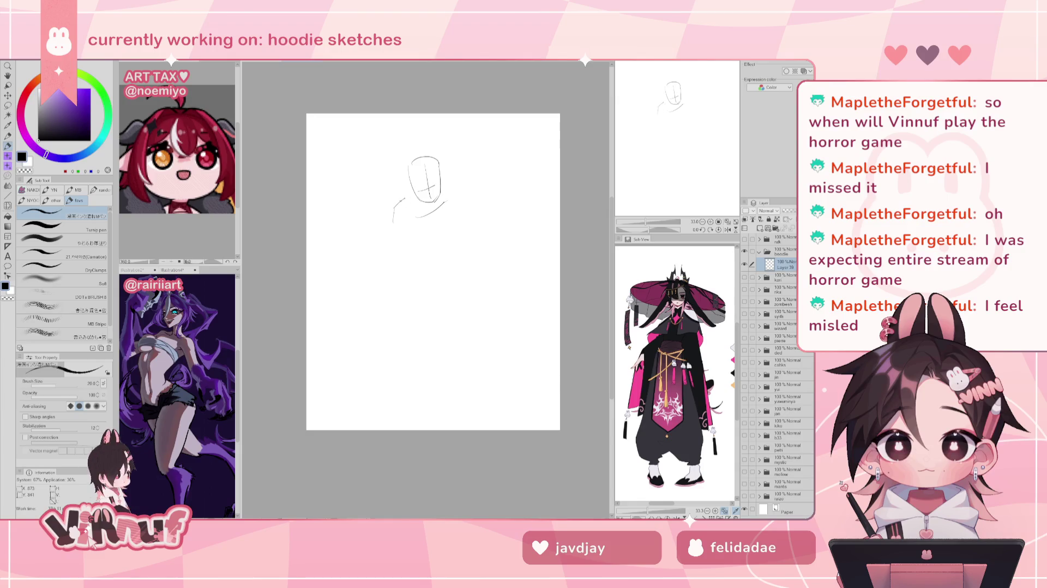
{"action": "left_click_drag", "start_coordinate": [404, 175], "coordinate": [402, 198]}
{"action": "key", "text": "ctrl+z"}
{"action": "key", "text": "ctrl+z"}
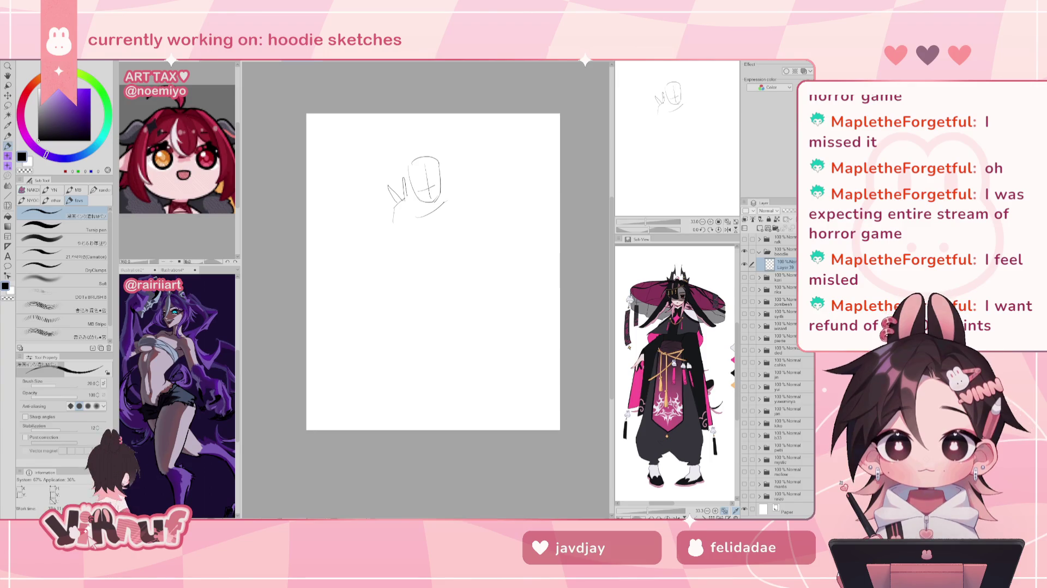
{"action": "left_click", "coordinate": [686, 124]}
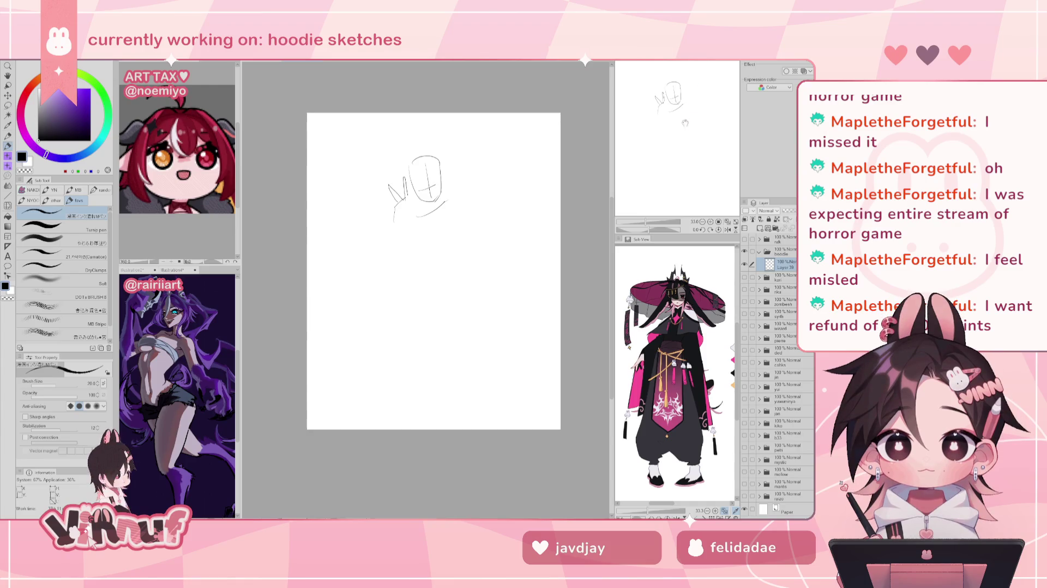
Rework the peace-sign hand's finger and lower lines, then apply a Liquify warp
{"action": "key", "text": "ctrl+z"}
{"action": "key", "text": "ctrl+z"}
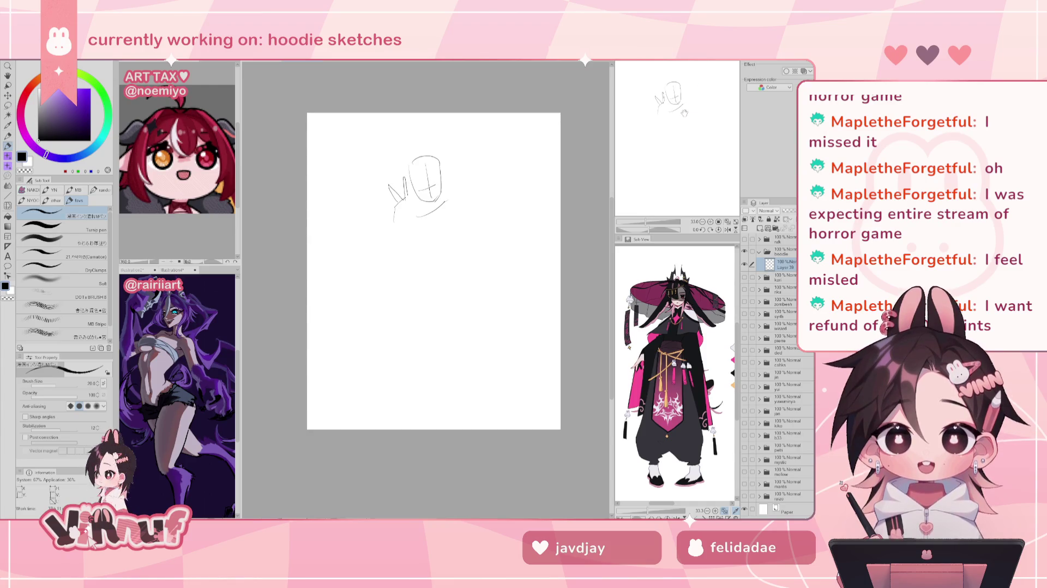
{"action": "left_click_drag", "start_coordinate": [388, 184], "coordinate": [403, 198]}
{"action": "key", "text": "ctrl+z"}
{"action": "key", "text": "ctrl+z"}
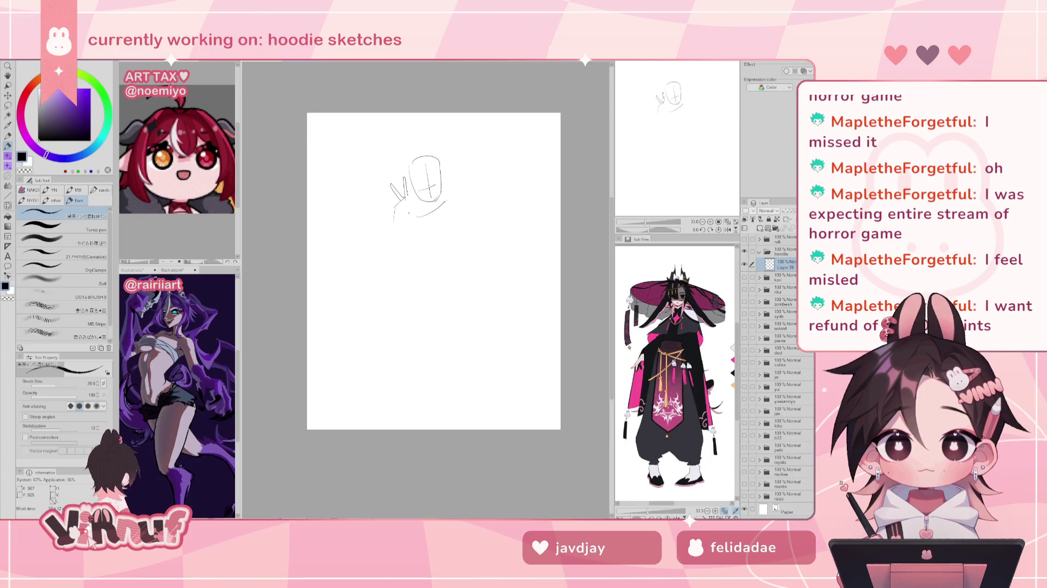
{"action": "left_click_drag", "start_coordinate": [406, 210], "coordinate": [398, 220]}
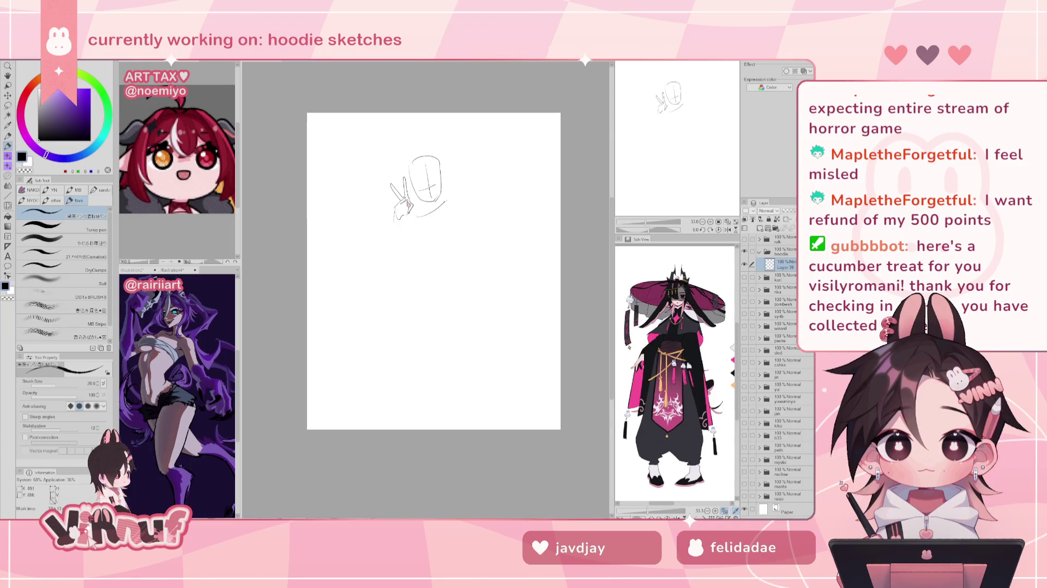
{"action": "left_click_drag", "start_coordinate": [393, 197], "coordinate": [398, 208]}
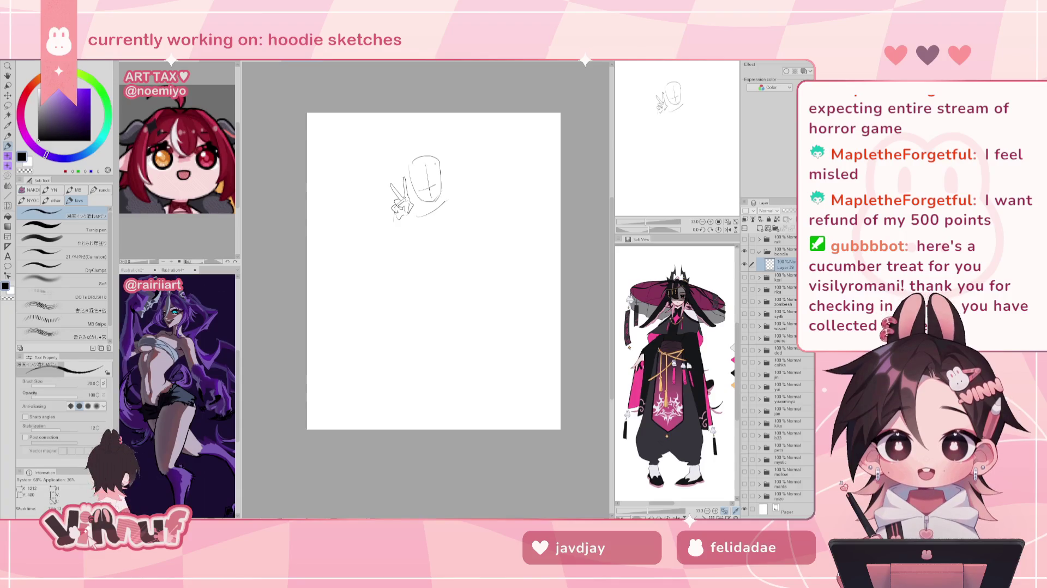
{"action": "key", "text": "j"}
{"action": "left_click_drag", "start_coordinate": [402, 243], "coordinate": [418, 276]}
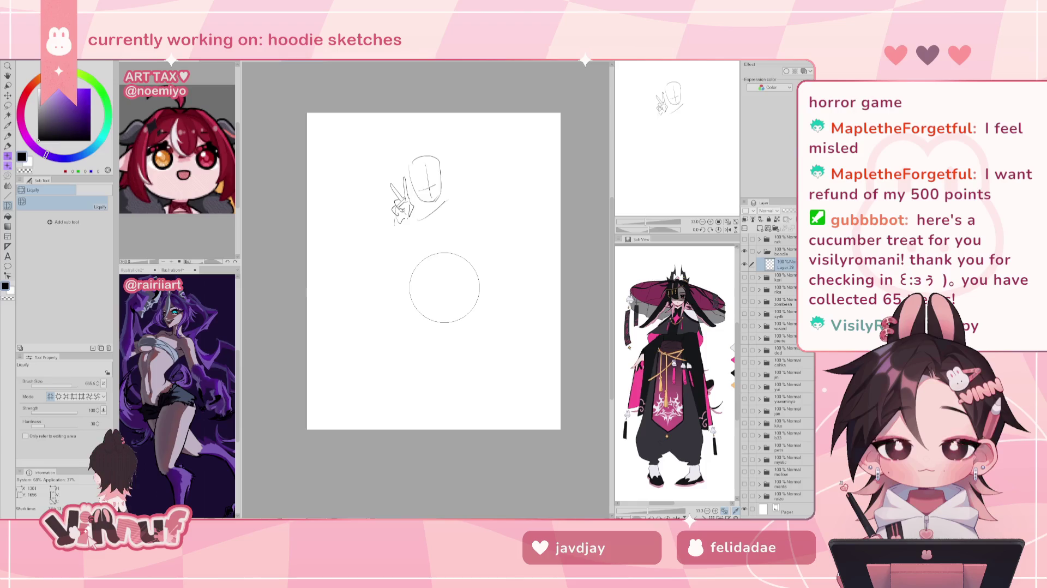
Lasso-select the hand, rotate it about 10° counterclockwise against the head, and commit the transform
{"action": "key", "text": "m"}
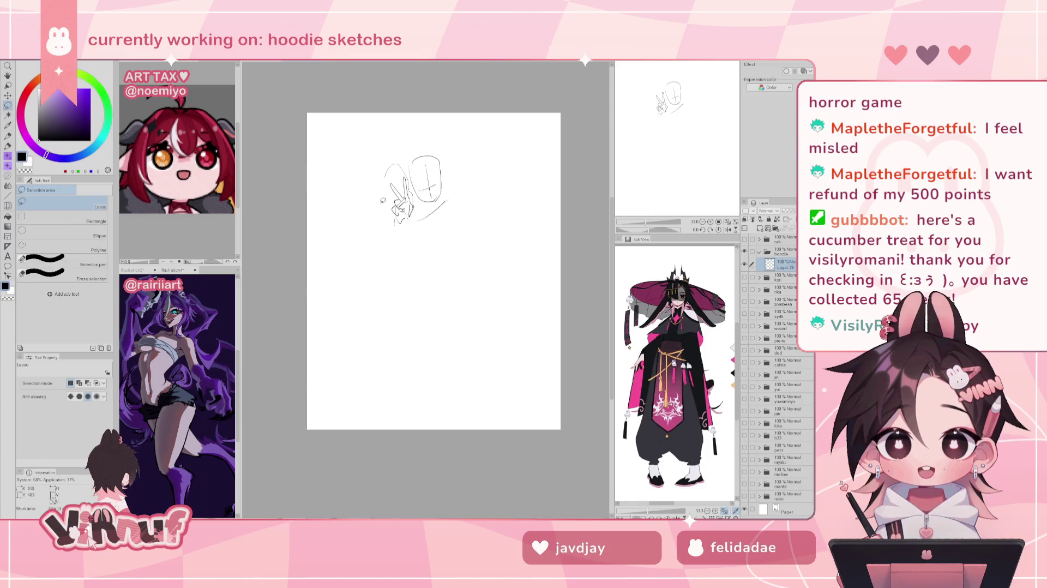
{"action": "left_click_drag", "start_coordinate": [414, 189], "coordinate": [417, 159]}
{"action": "left_click", "coordinate": [424, 254]}
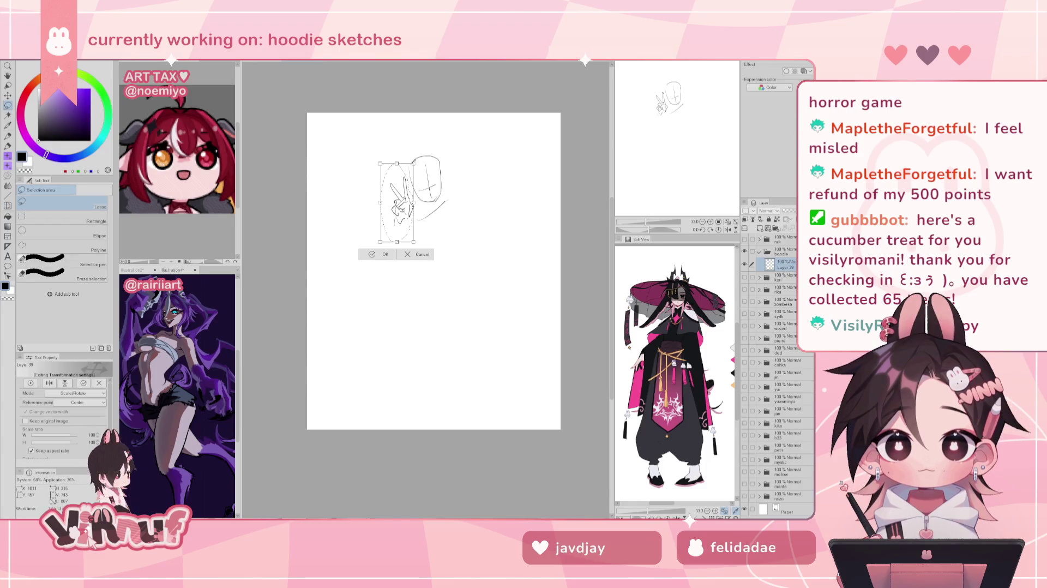
{"action": "left_click", "coordinate": [421, 255]}
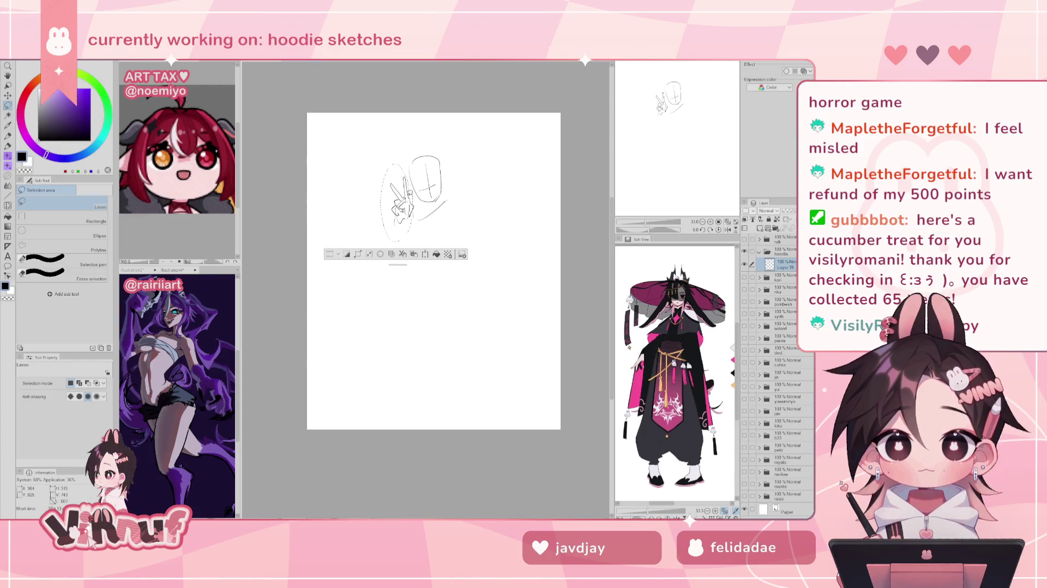
{"action": "left_click_drag", "start_coordinate": [414, 188], "coordinate": [419, 169]}
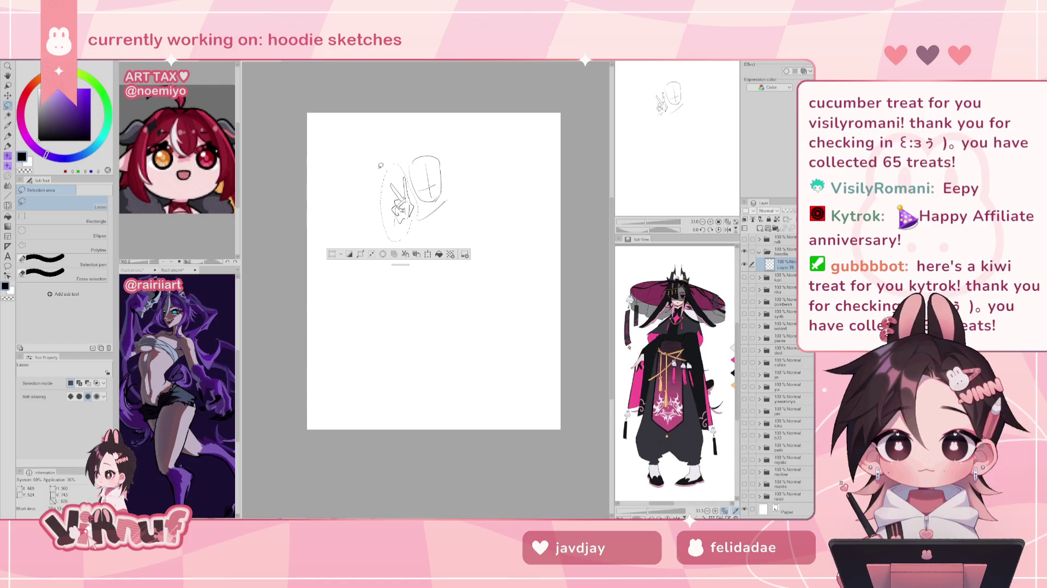
{"action": "key", "text": "ctrl+t"}
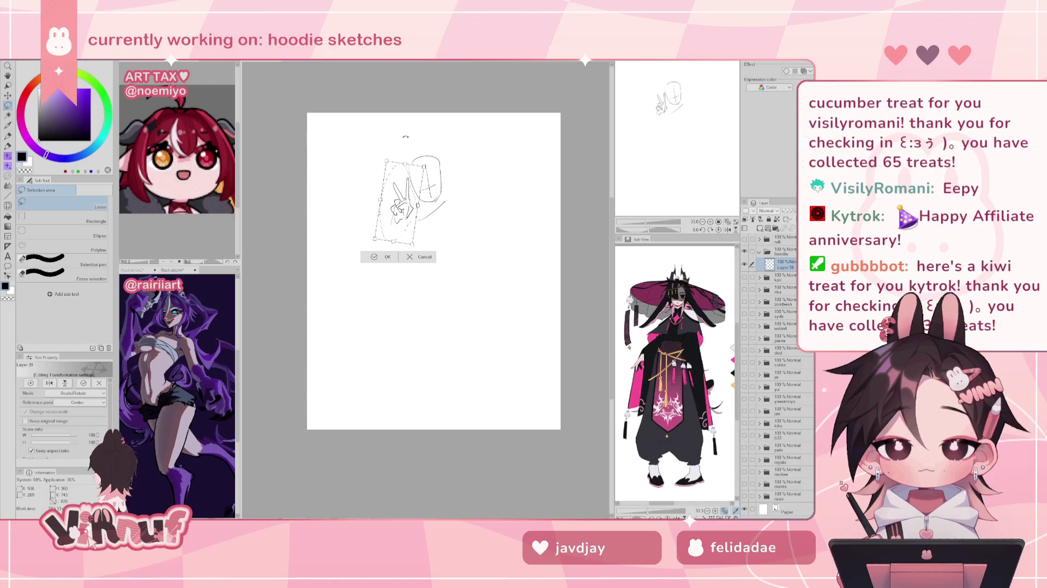
{"action": "left_click_drag", "start_coordinate": [406, 156], "coordinate": [407, 137]}
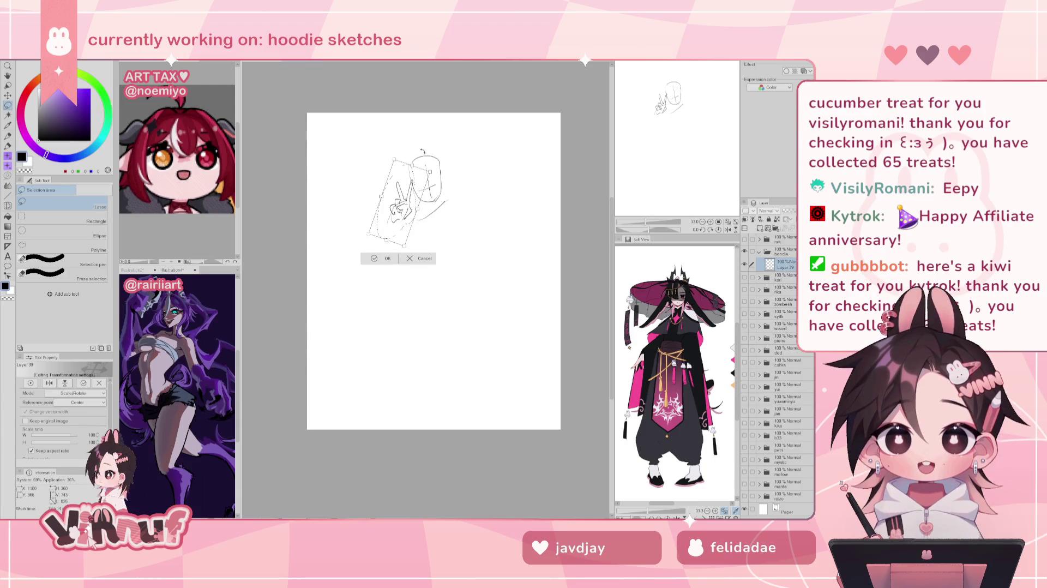
{"action": "left_click_drag", "start_coordinate": [415, 150], "coordinate": [406, 153]}
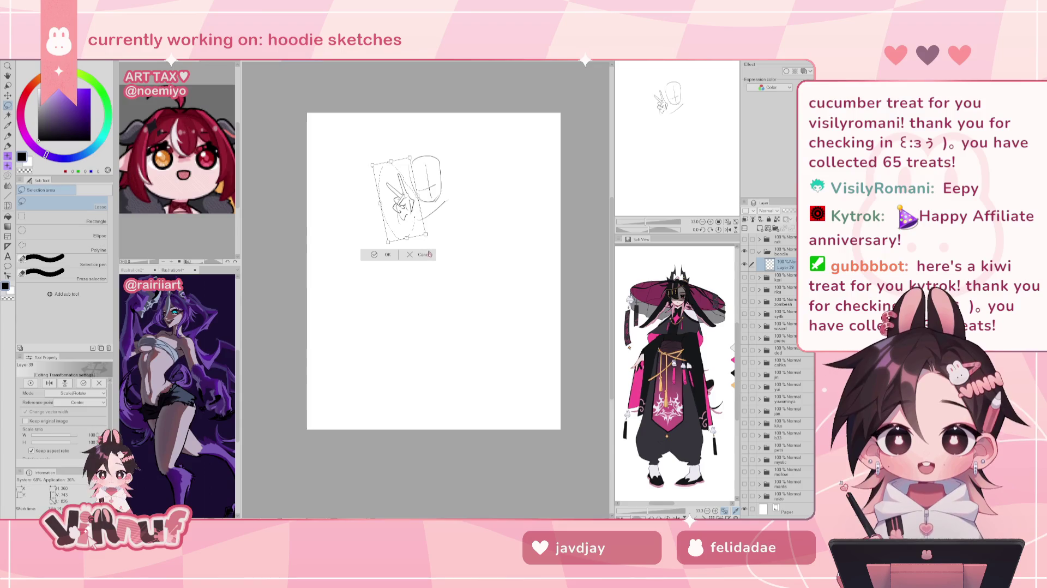
{"action": "left_click", "coordinate": [393, 257]}
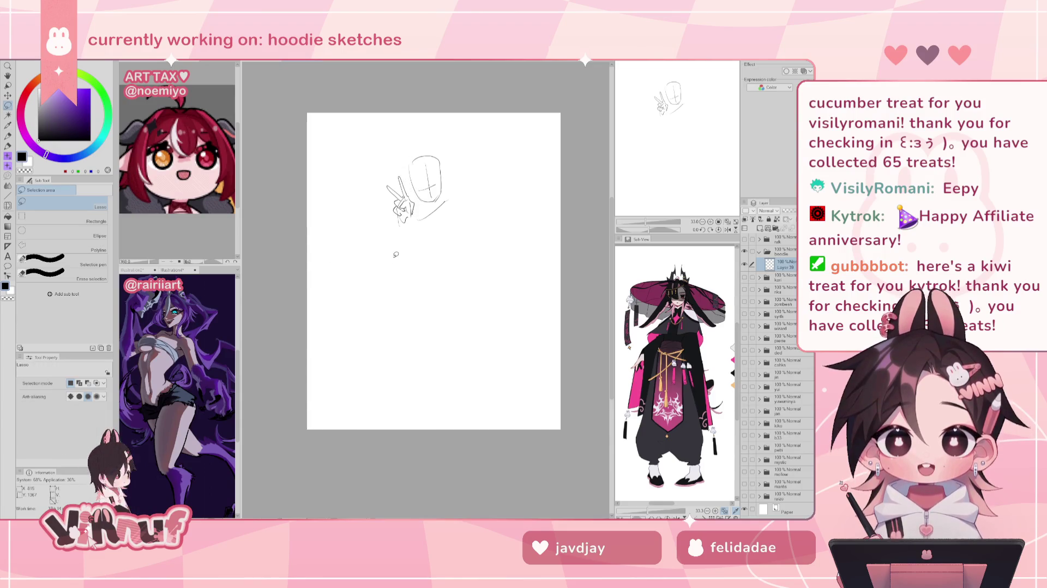
{"action": "key", "text": "p"}
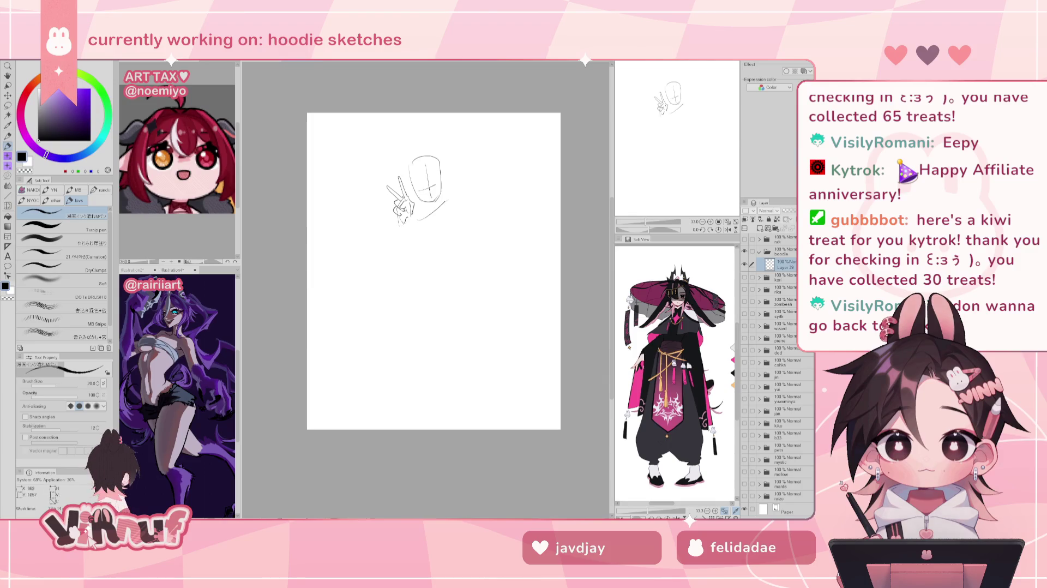
Draw a curved shoulder stroke sweeping right from under the head, redrawing it once
{"action": "left_click_drag", "start_coordinate": [446, 200], "coordinate": [461, 216]}
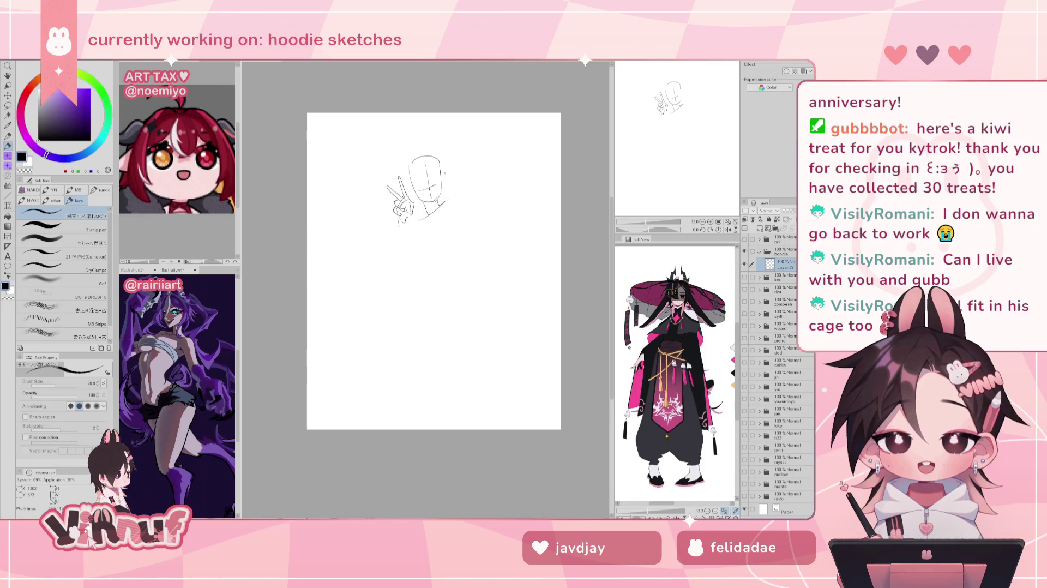
{"action": "left_click_drag", "start_coordinate": [448, 201], "coordinate": [463, 221]}
Sketch both sides of the body down from the shoulder, redrawing the right side with more curve
{"action": "key", "text": "ctrl+z"}
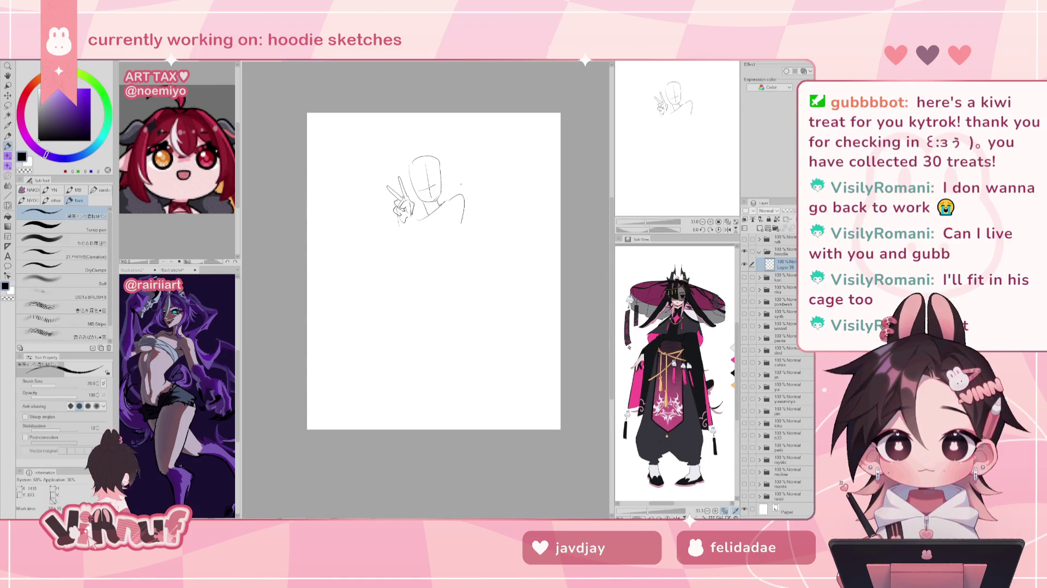
{"action": "key", "text": "ctrl+z"}
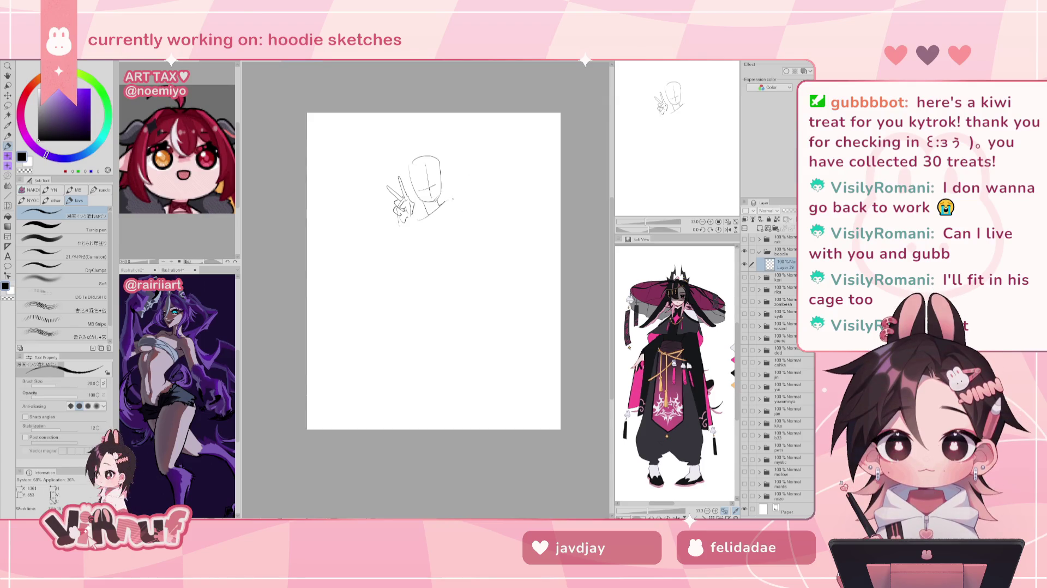
{"action": "left_click_drag", "start_coordinate": [419, 221], "coordinate": [422, 255]}
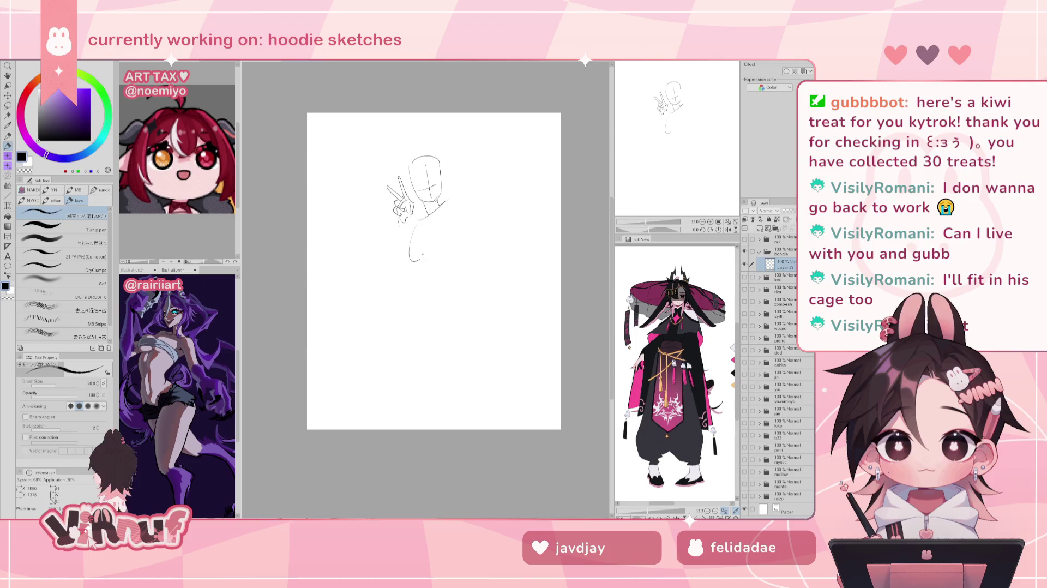
{"action": "left_click_drag", "start_coordinate": [449, 201], "coordinate": [458, 252]}
{"action": "key", "text": "ctrl+z"}
{"action": "left_click_drag", "start_coordinate": [448, 202], "coordinate": [455, 238]}
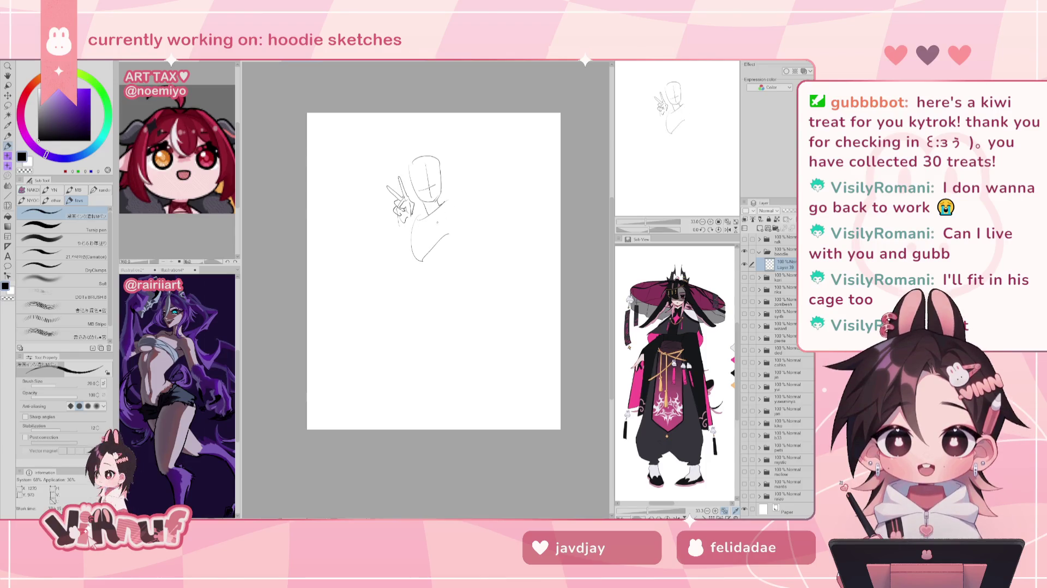
Add a U-shaped lower-torso curve and bulge out the body's right side, undoing stray strokes
{"action": "key", "text": "ctrl+z"}
{"action": "left_click_drag", "start_coordinate": [420, 221], "coordinate": [450, 239]}
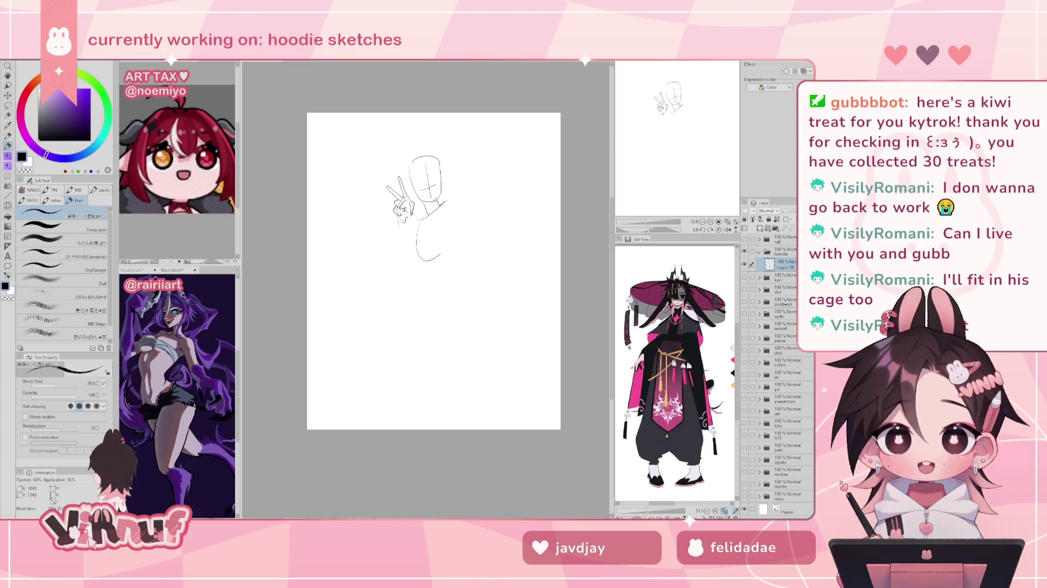
{"action": "left_click_drag", "start_coordinate": [441, 203], "coordinate": [450, 248]}
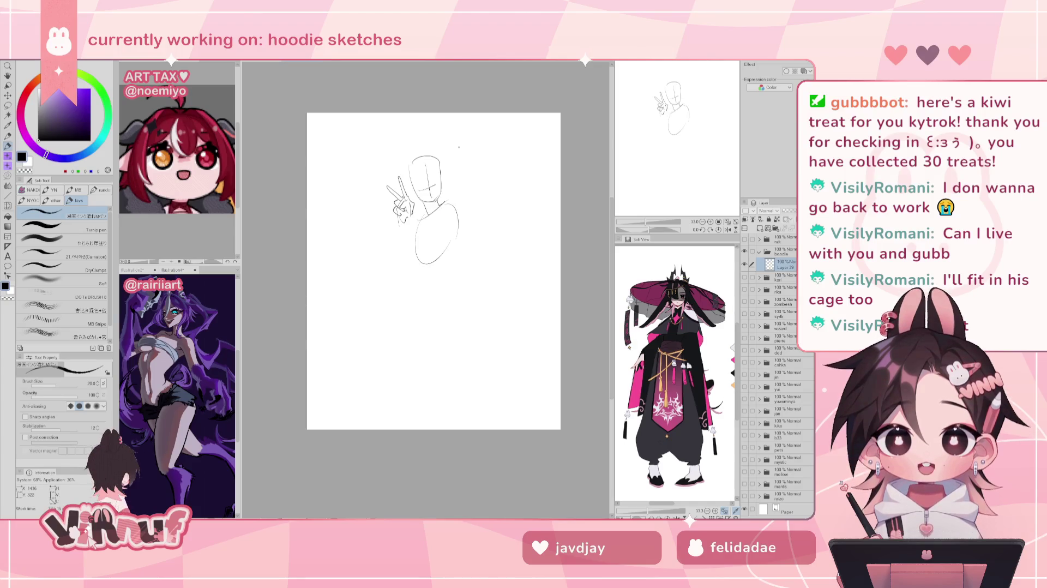
{"action": "key", "text": "ctrl+z"}
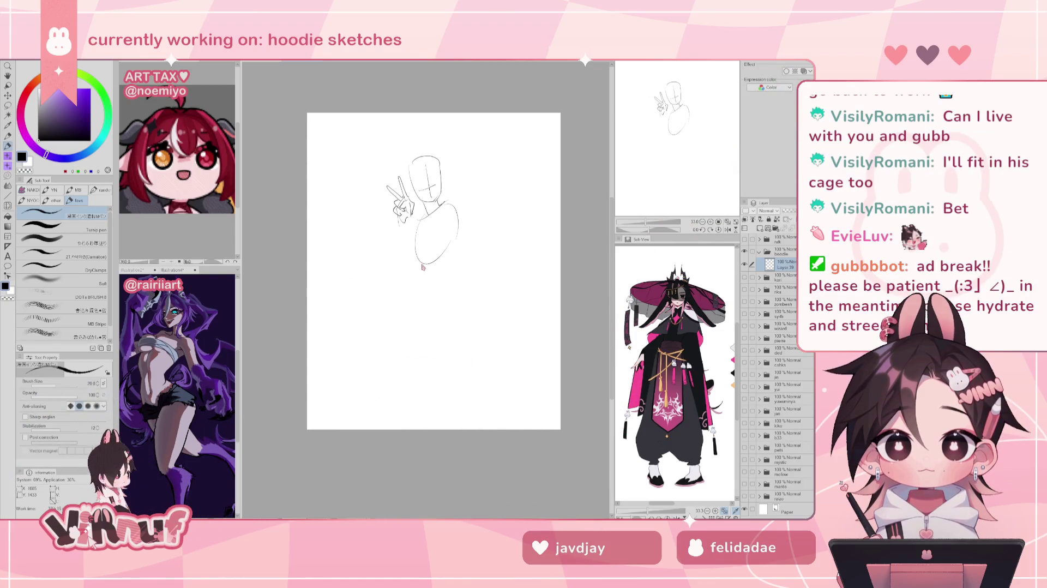
{"action": "key", "text": "ctrl+z"}
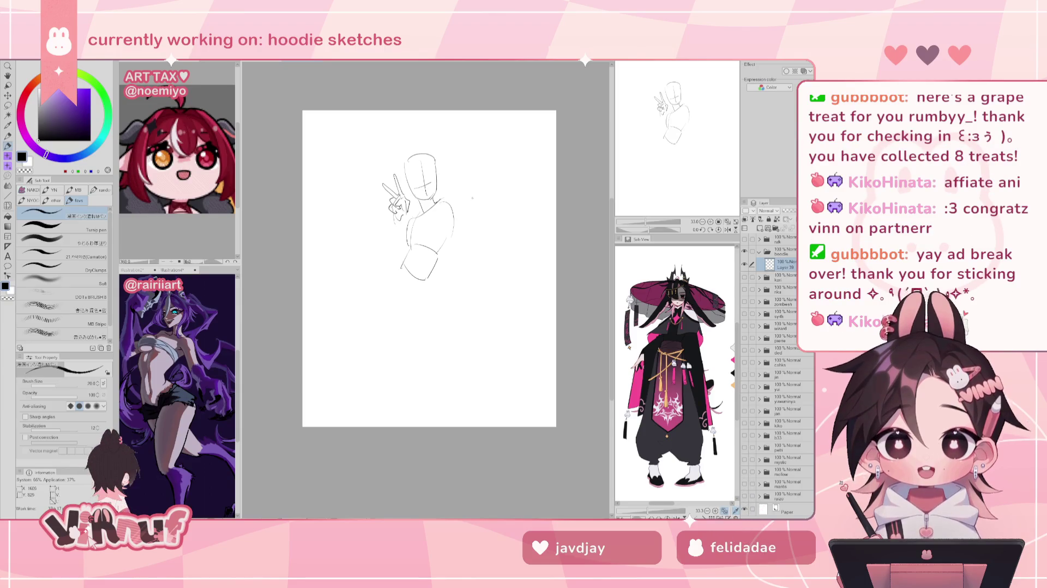
Try extending the lower line toward the hips, undo it, and toggle eraser then pen
{"action": "mouse_move", "coordinate": [401, 266]}
{"action": "left_mouse_down"}
{"action": "mouse_move", "coordinate": [401, 304]}
{"action": "mouse_move", "coordinate": [426, 292]}
{"action": "mouse_move", "coordinate": [435, 305]}
{"action": "left_mouse_up"}
{"action": "key", "text": "ctrl+z"}
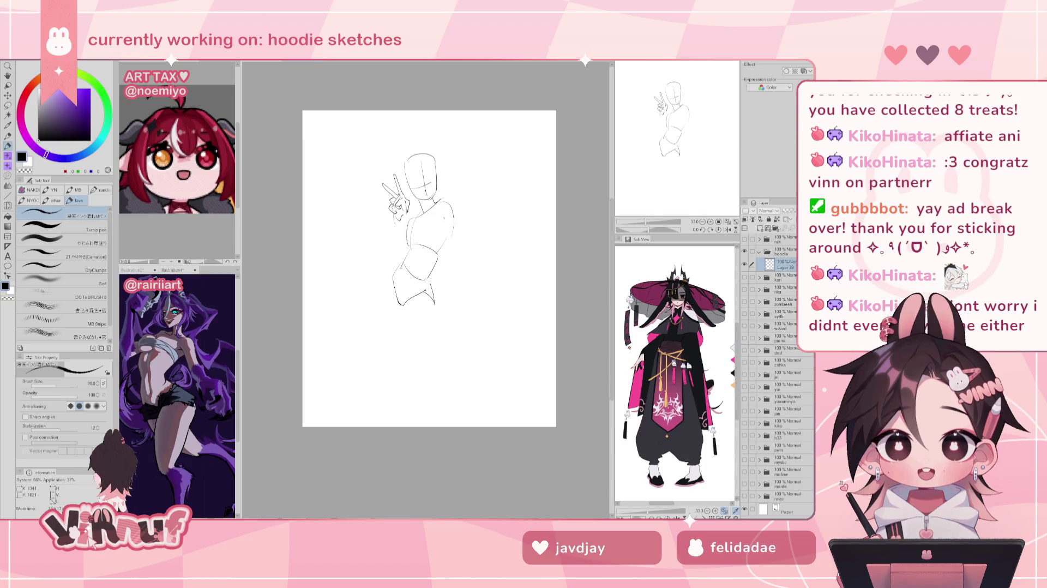
{"action": "key", "text": "e"}
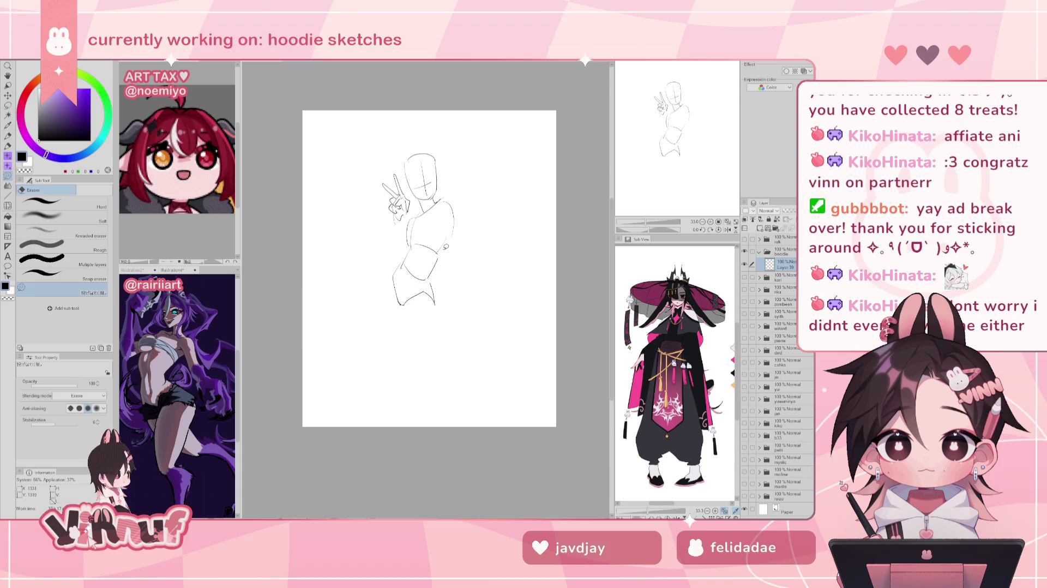
{"action": "key", "text": "p"}
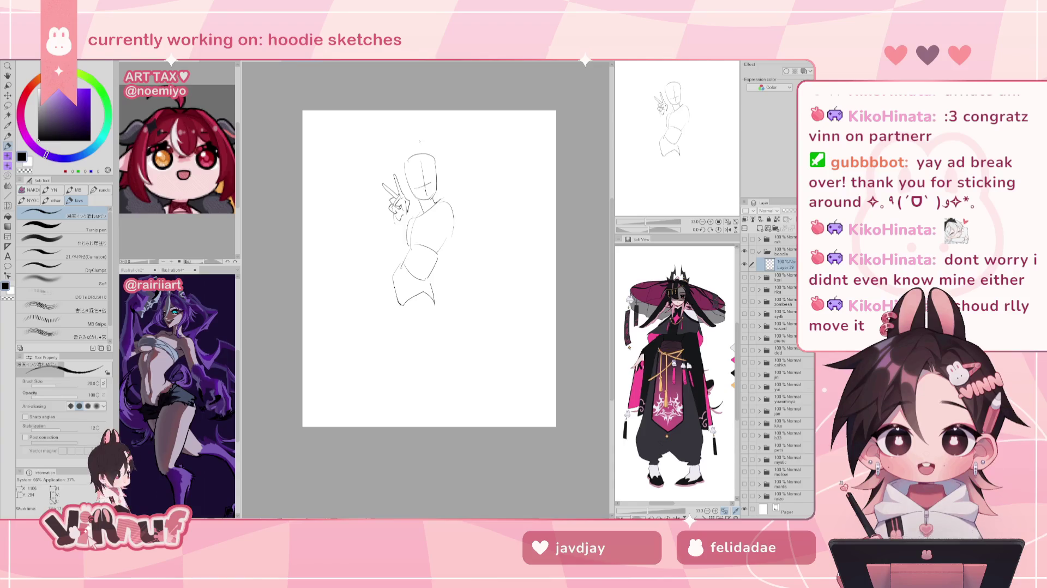
Lasso the peace-sign hand, flip it horizontally, and move it right of the head, rotated about 40° outward
{"action": "key", "text": "m"}
{"action": "left_click_drag", "start_coordinate": [403, 158], "coordinate": [406, 228]}
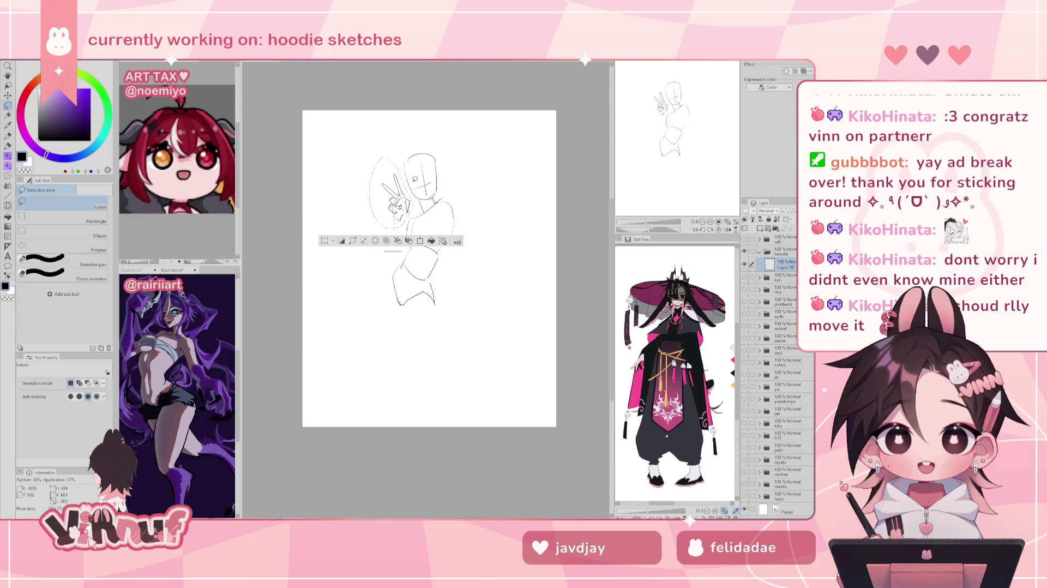
{"action": "key", "text": "ctrl+t"}
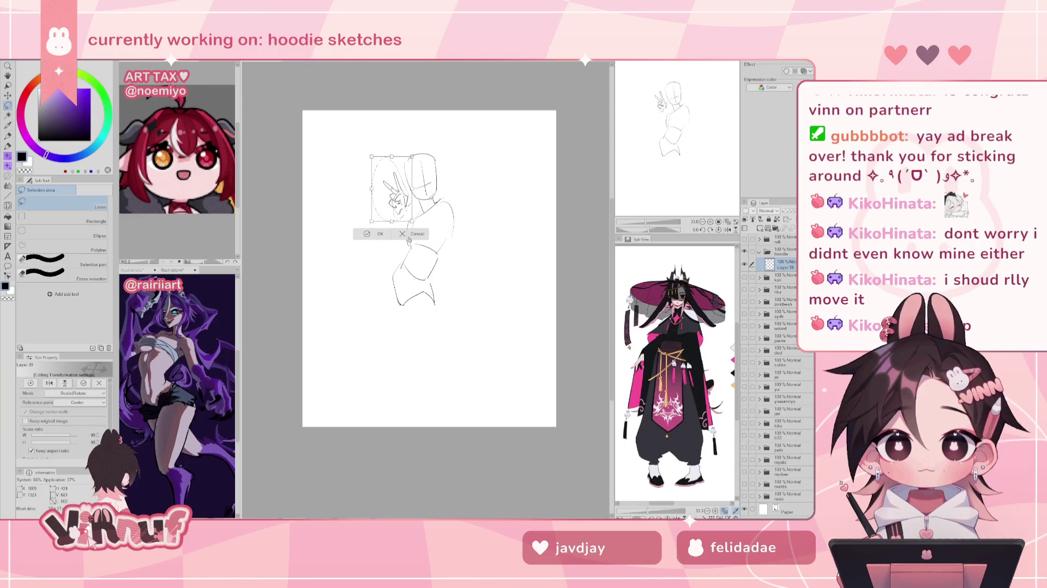
{"action": "left_click_drag", "start_coordinate": [419, 135], "coordinate": [426, 136]}
{"action": "key", "text": "ctrl+z"}
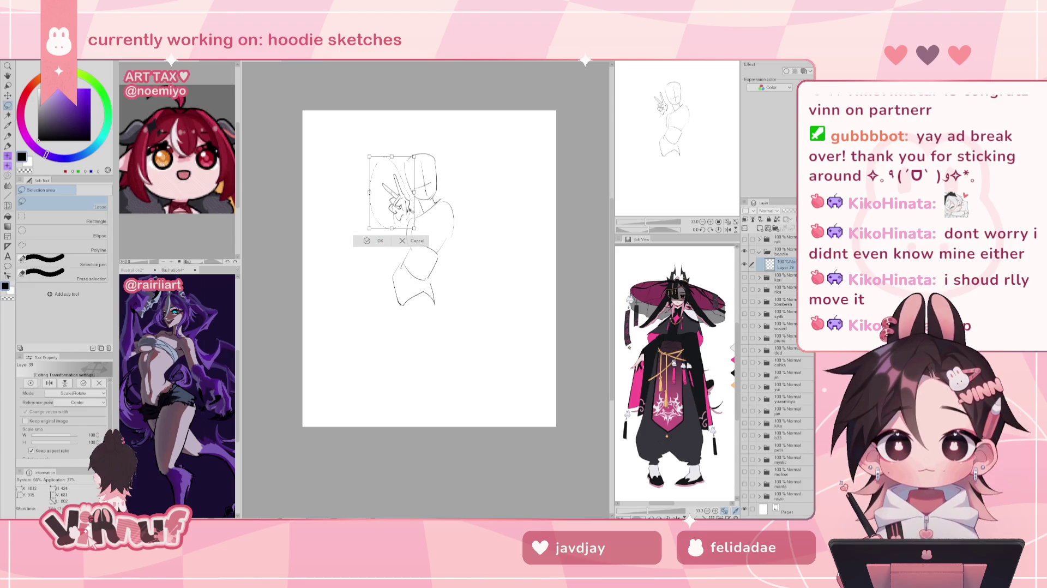
{"action": "left_click_drag", "start_coordinate": [423, 136], "coordinate": [428, 139]}
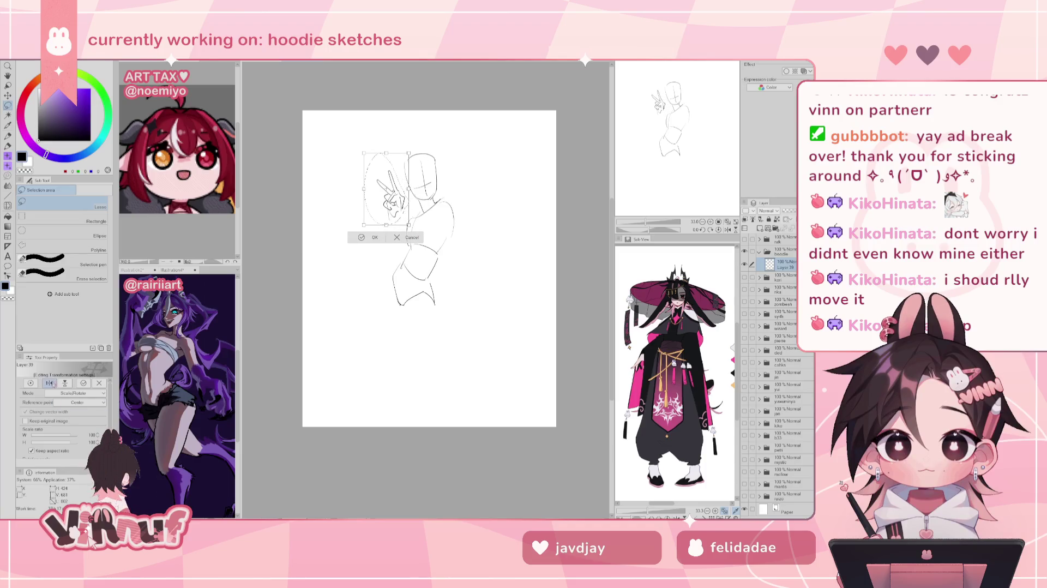
{"action": "left_click", "coordinate": [51, 383]}
{"action": "left_click_drag", "start_coordinate": [394, 209], "coordinate": [475, 194]}
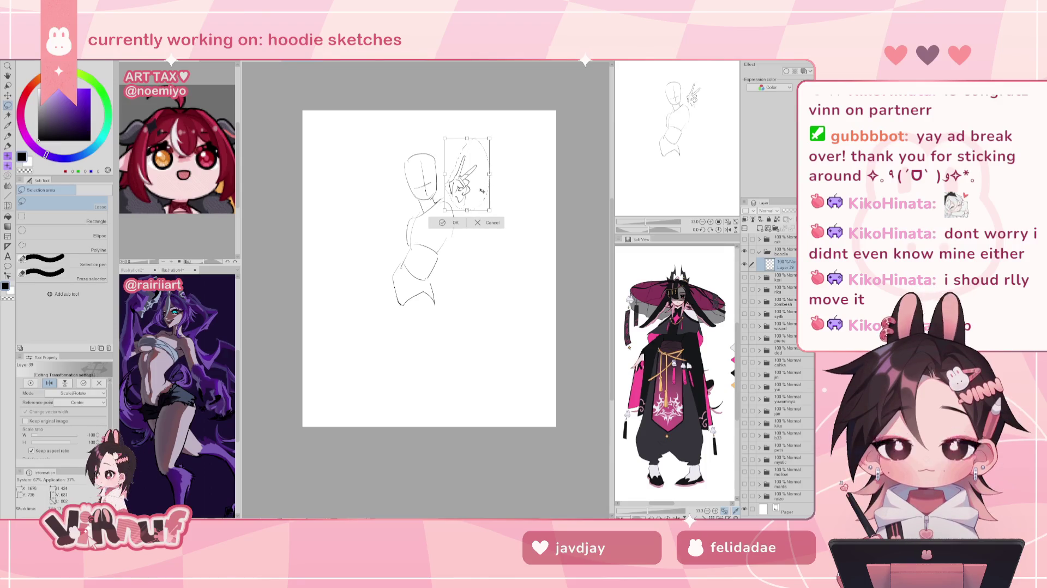
{"action": "mouse_move", "coordinate": [469, 134]}
{"action": "left_mouse_down"}
{"action": "mouse_move", "coordinate": [491, 193]}
{"action": "mouse_move", "coordinate": [476, 181]}
{"action": "left_mouse_up"}
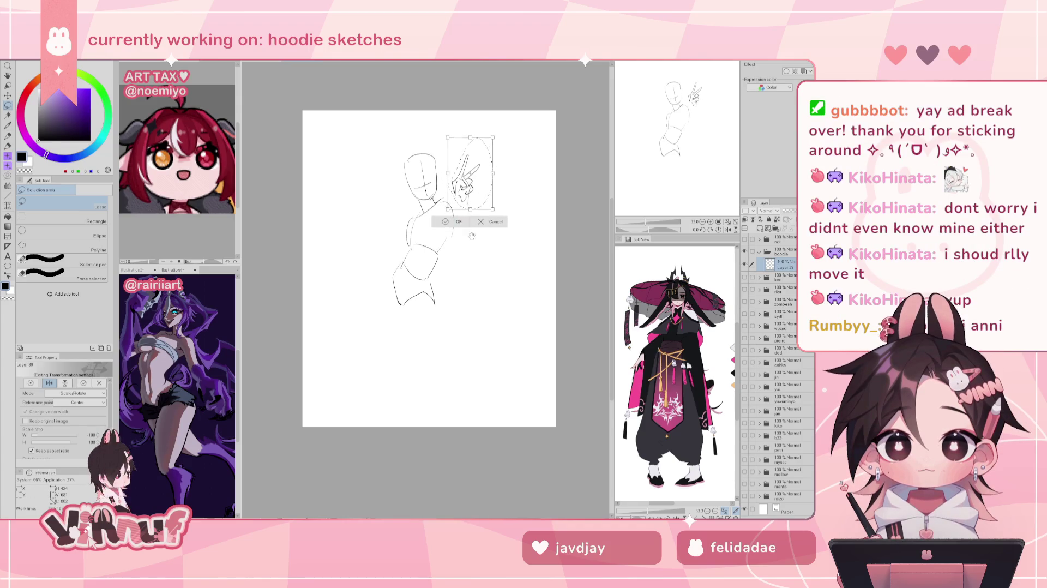
{"action": "key", "text": "Return"}
Remove the long stray stroke on the left and add a small chest mark on the torso
{"action": "key", "text": "p"}
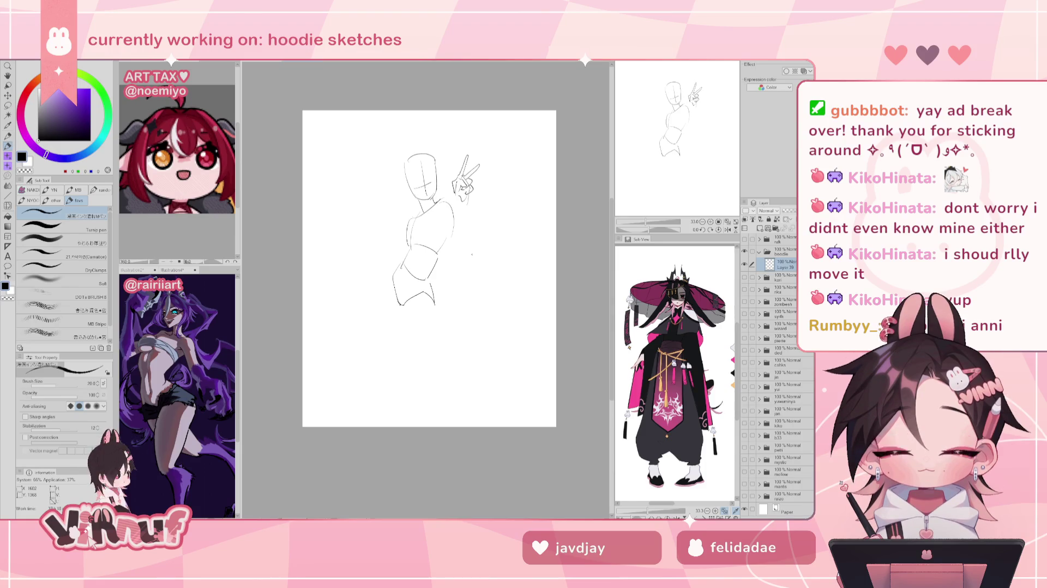
{"action": "key", "text": "ctrl+z"}
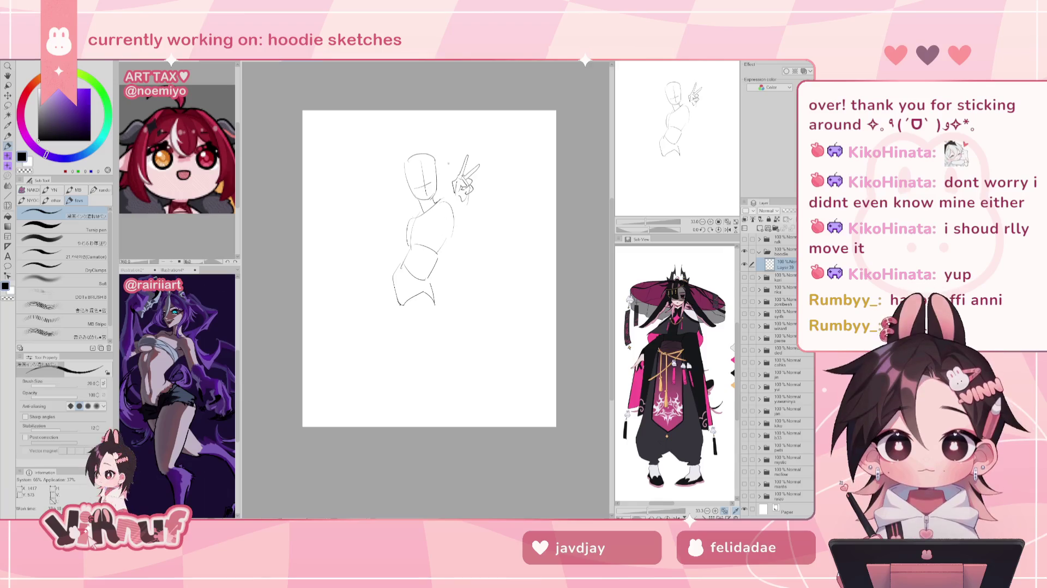
{"action": "left_click", "coordinate": [426, 230]}
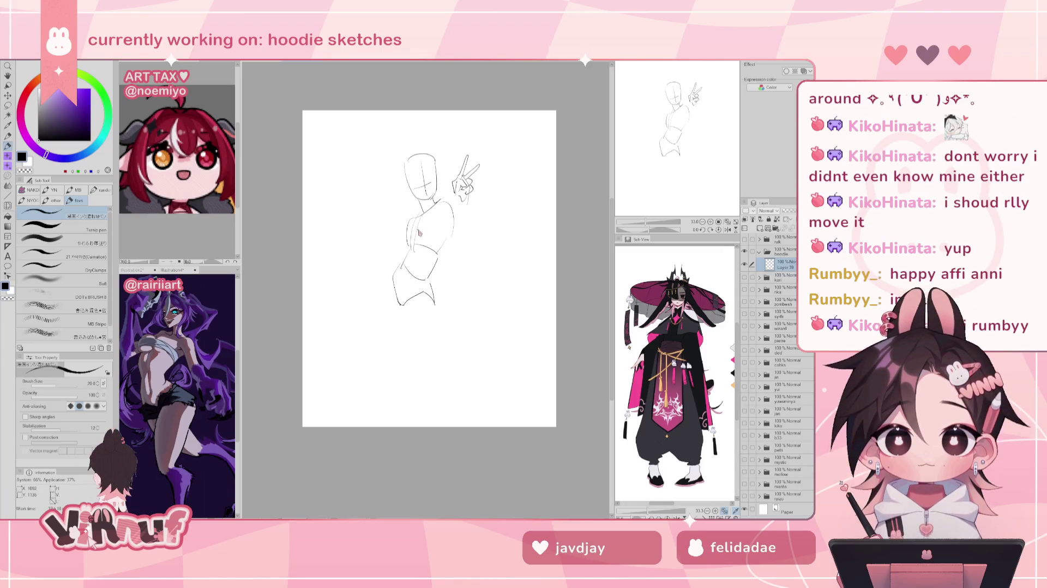
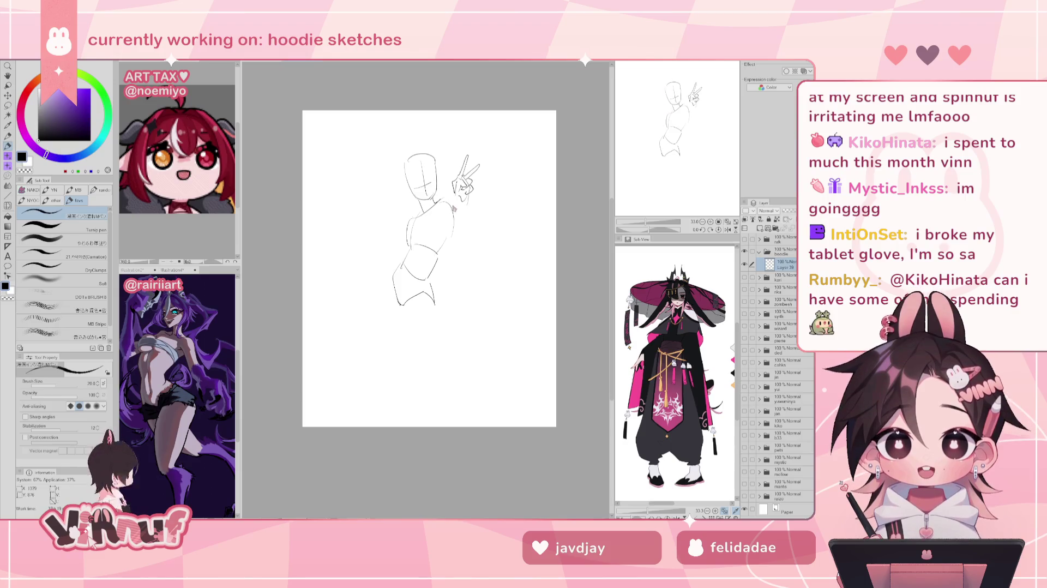
Lasso the figure's head and scale it down to about 86%
{"action": "scroll", "coordinate": [430, 267], "scroll_direction": "down", "scroll_amount": 1}
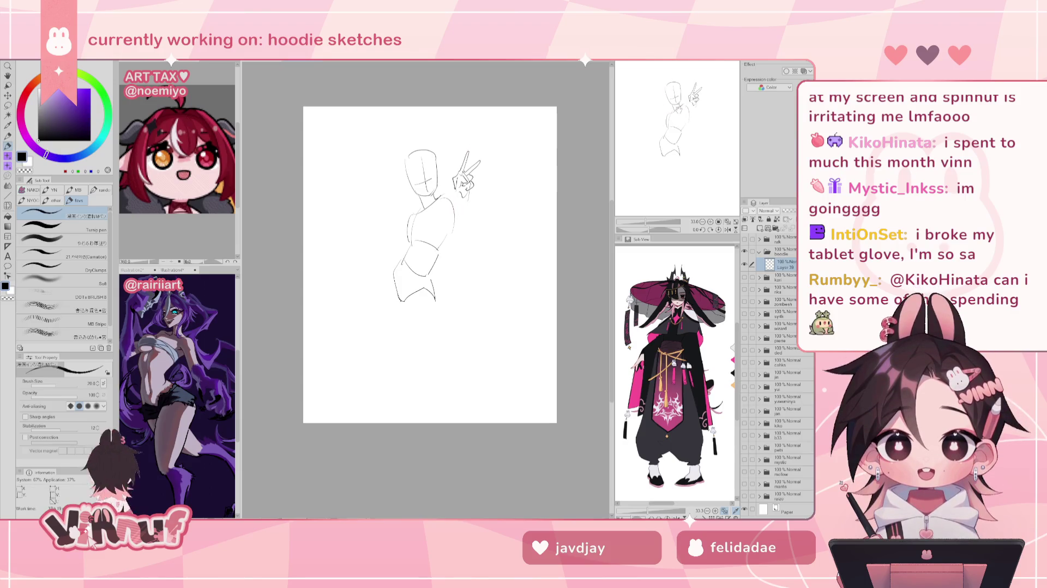
{"action": "key", "text": "m"}
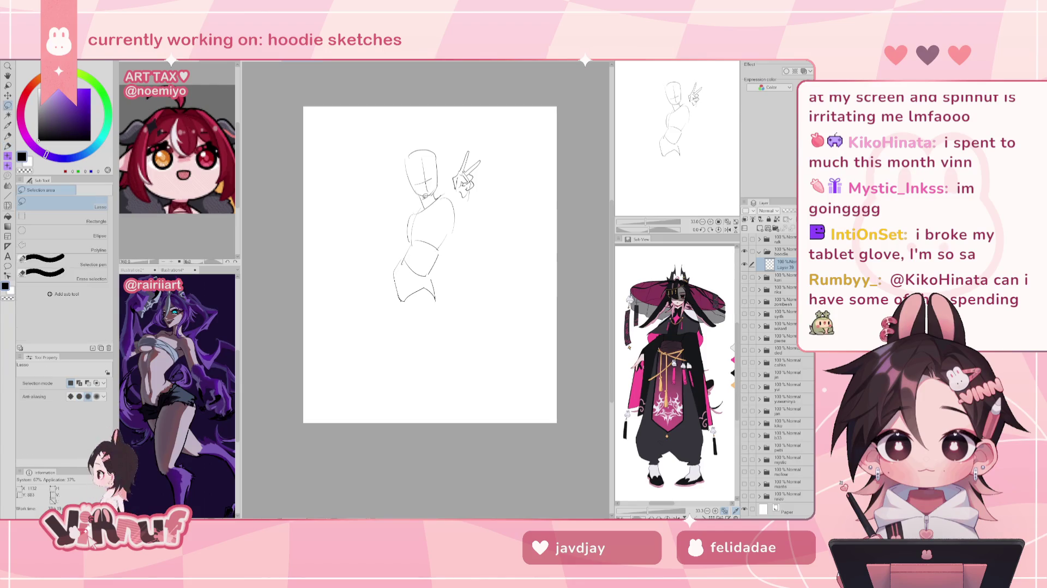
{"action": "left_click_drag", "start_coordinate": [431, 132], "coordinate": [442, 151]}
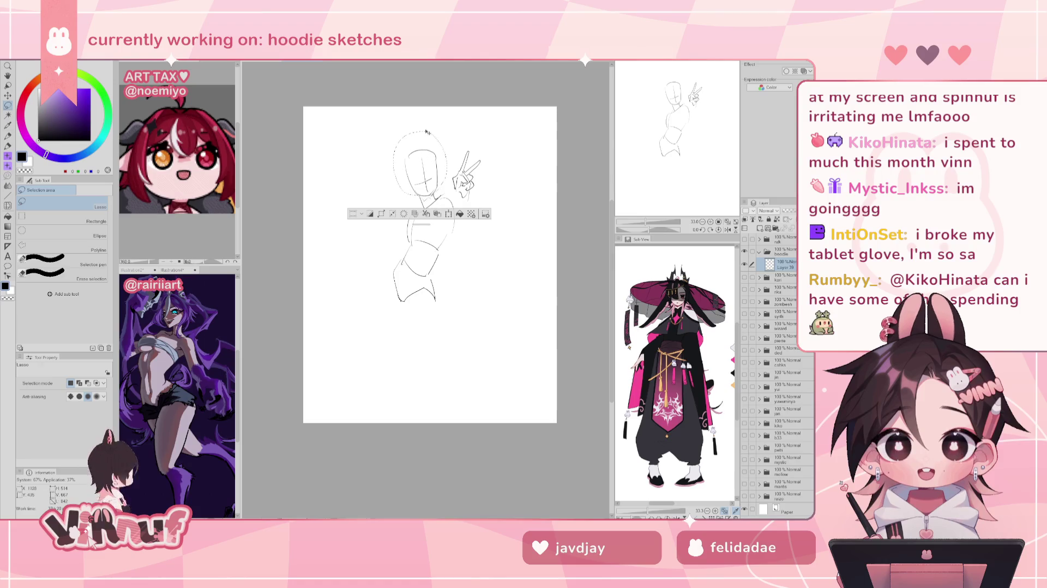
{"action": "key", "text": "ctrl+t"}
{"action": "mouse_move", "coordinate": [421, 142]}
{"action": "left_mouse_down"}
{"action": "mouse_move", "coordinate": [431, 146]}
{"action": "mouse_move", "coordinate": [429, 134]}
{"action": "left_mouse_up"}
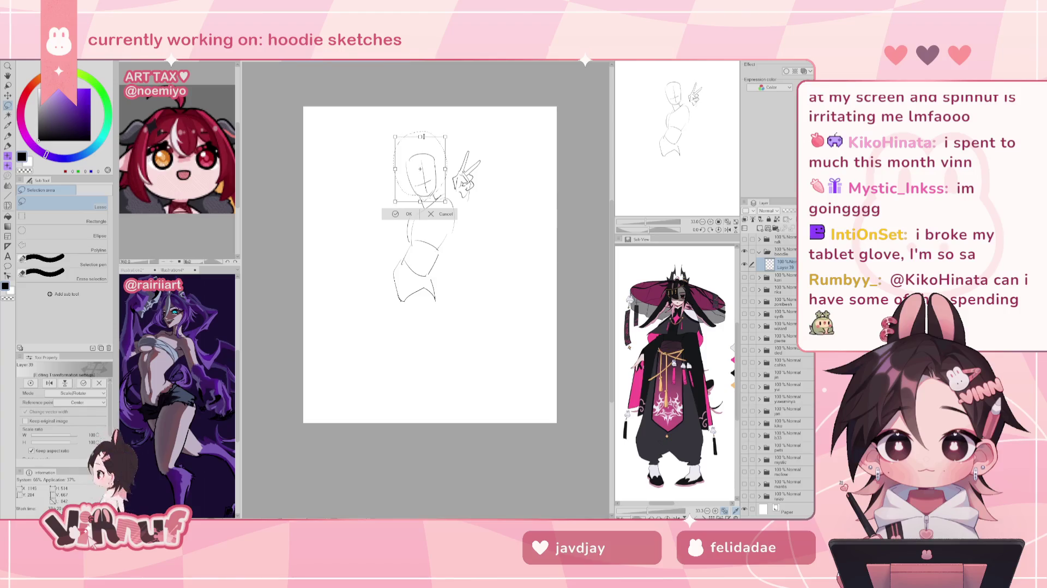
{"action": "left_click", "coordinate": [421, 213]}
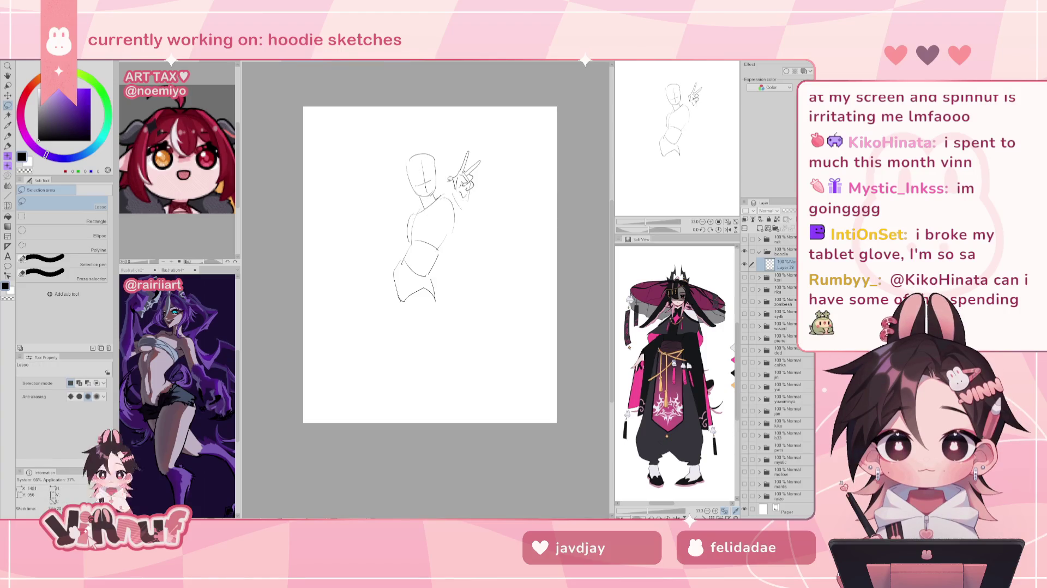
Rotate the peace-sign hand to a better angle, then extend the raised arm line downward
{"action": "left_click_drag", "start_coordinate": [485, 204], "coordinate": [481, 202]}
{"action": "key", "text": "ctrl+t"}
{"action": "mouse_move", "coordinate": [491, 158]}
{"action": "left_mouse_down"}
{"action": "mouse_move", "coordinate": [494, 149]}
{"action": "mouse_move", "coordinate": [493, 192]}
{"action": "left_mouse_up"}
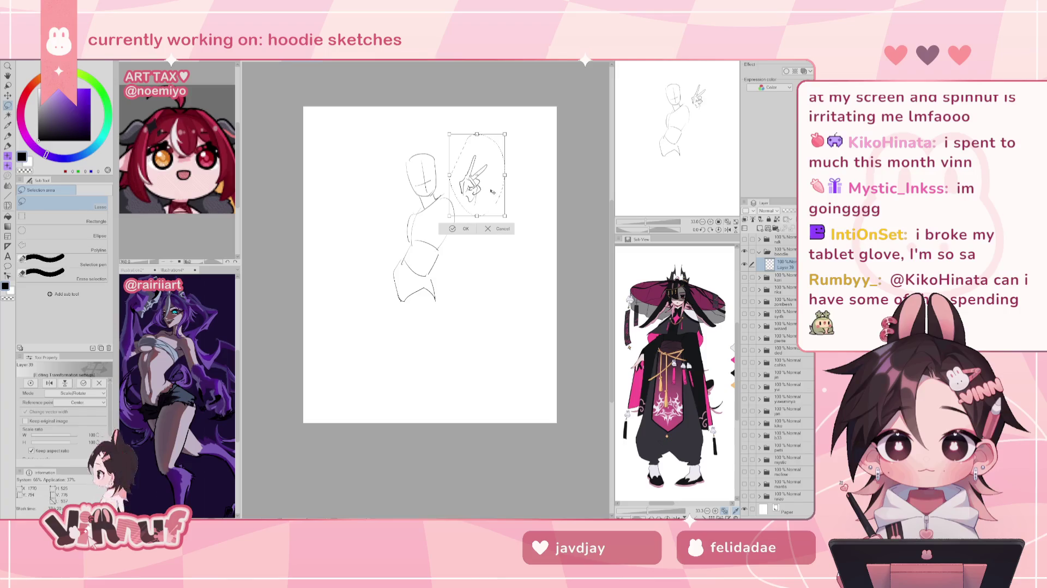
{"action": "key", "text": "Return"}
{"action": "key", "text": "ctrl+d"}
{"action": "key", "text": "p"}
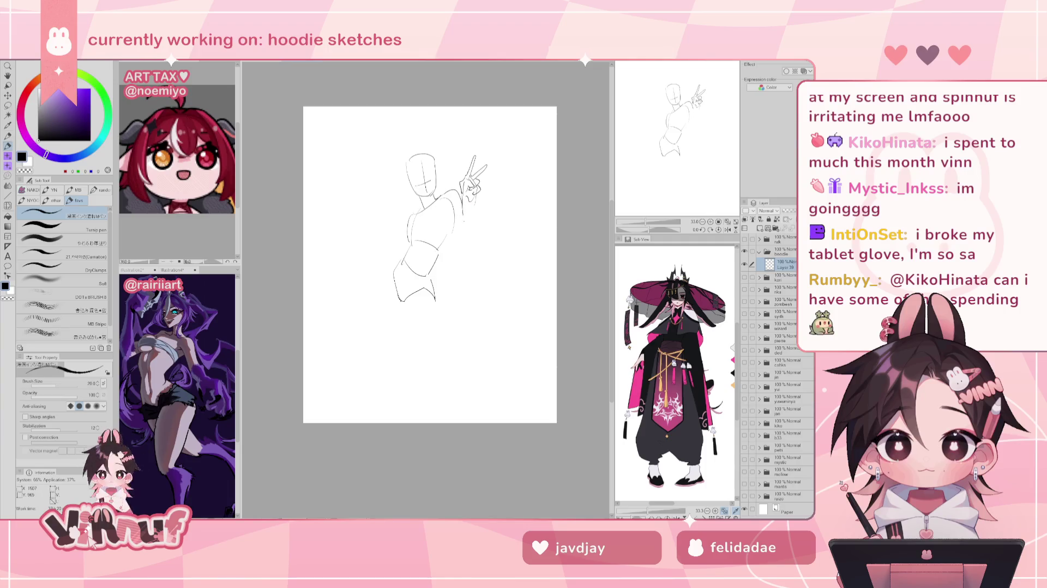
{"action": "left_click_drag", "start_coordinate": [474, 211], "coordinate": [479, 237]}
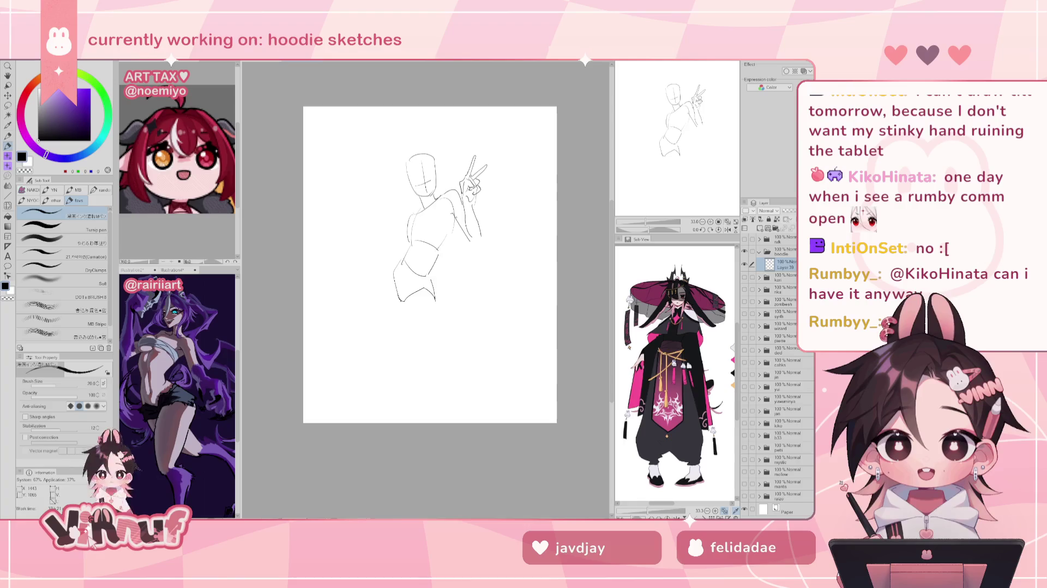
Sketch the inner forearm line, close off the forearm end, and draw the torso's left side
{"action": "left_click_drag", "start_coordinate": [457, 222], "coordinate": [443, 250]}
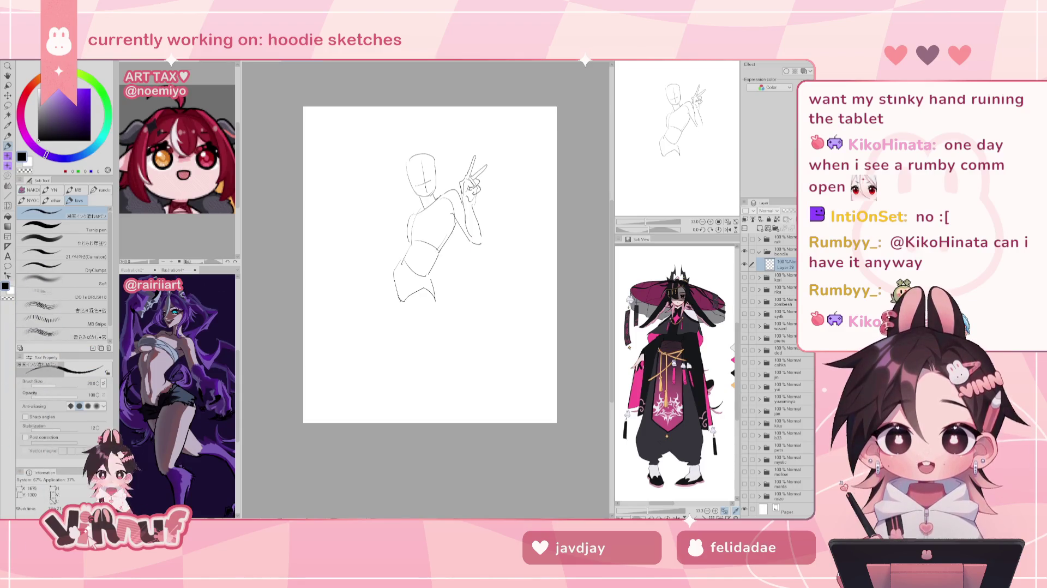
{"action": "mouse_move", "coordinate": [471, 240]}
{"action": "left_mouse_down"}
{"action": "mouse_move", "coordinate": [481, 244]}
{"action": "mouse_move", "coordinate": [471, 240]}
{"action": "left_mouse_up"}
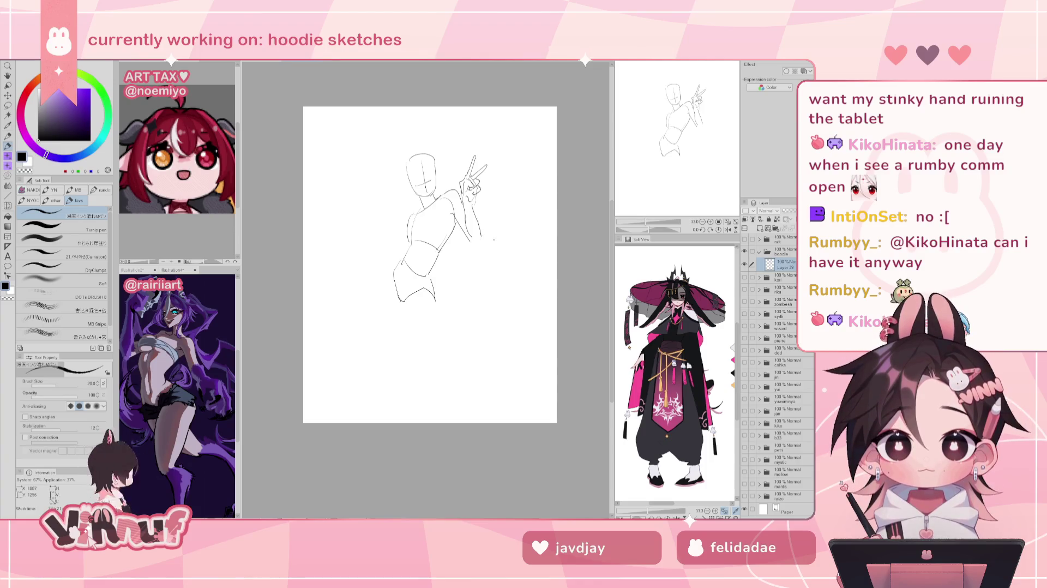
{"action": "mouse_move", "coordinate": [409, 214]}
{"action": "left_mouse_down"}
{"action": "mouse_move", "coordinate": [410, 242]}
{"action": "mouse_move", "coordinate": [403, 232]}
{"action": "left_mouse_up"}
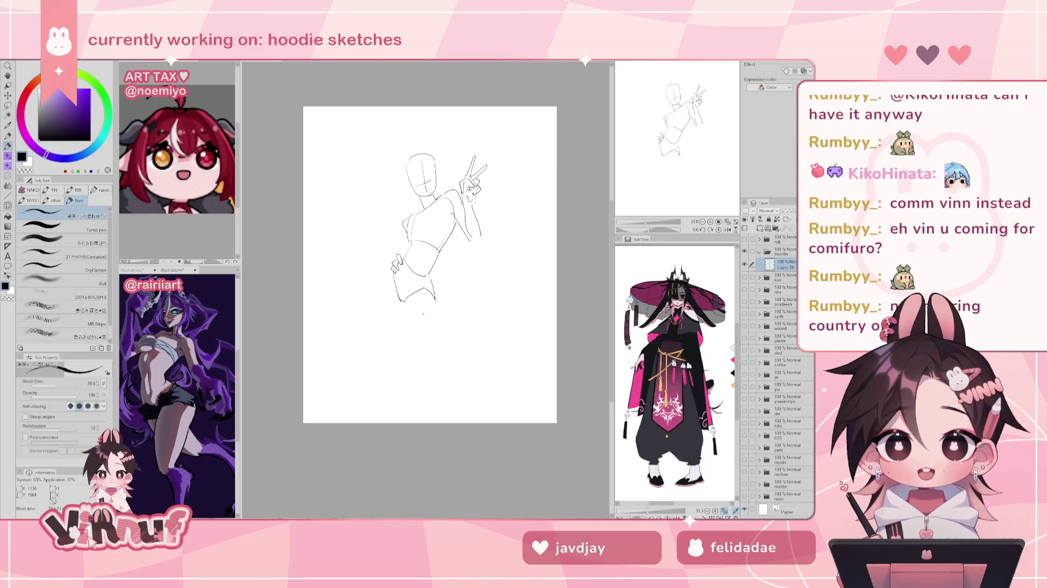
{"action": "key", "text": "ctrl+z"}
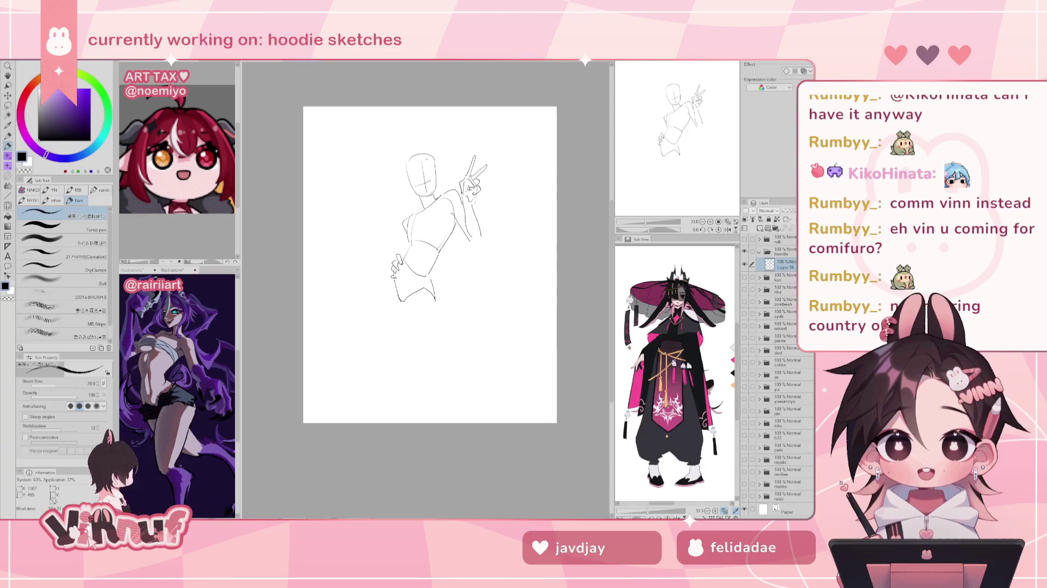
{"action": "left_click_drag", "start_coordinate": [393, 275], "coordinate": [405, 381]}
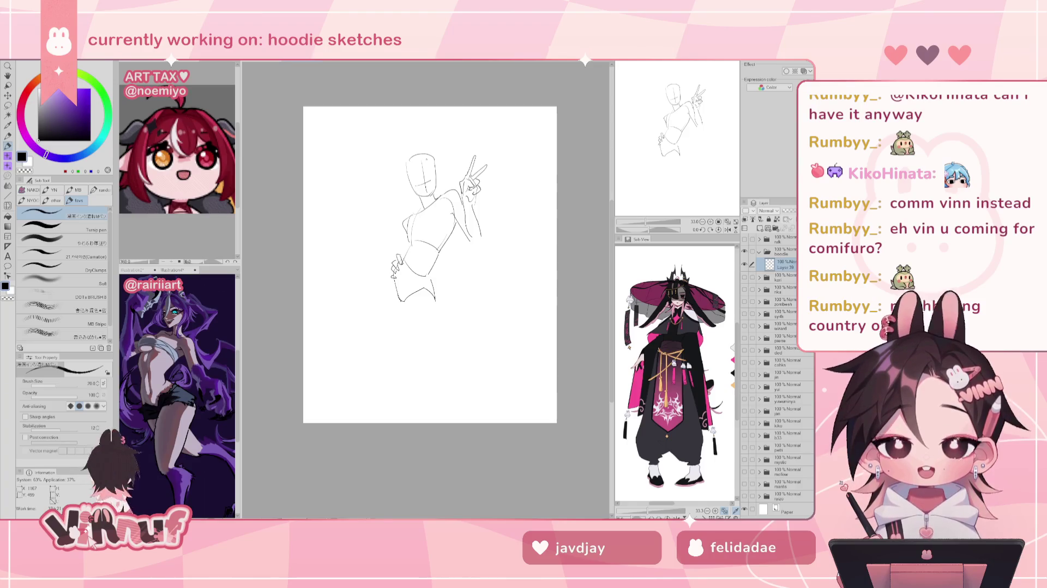
{"action": "key", "text": "ctrl+z"}
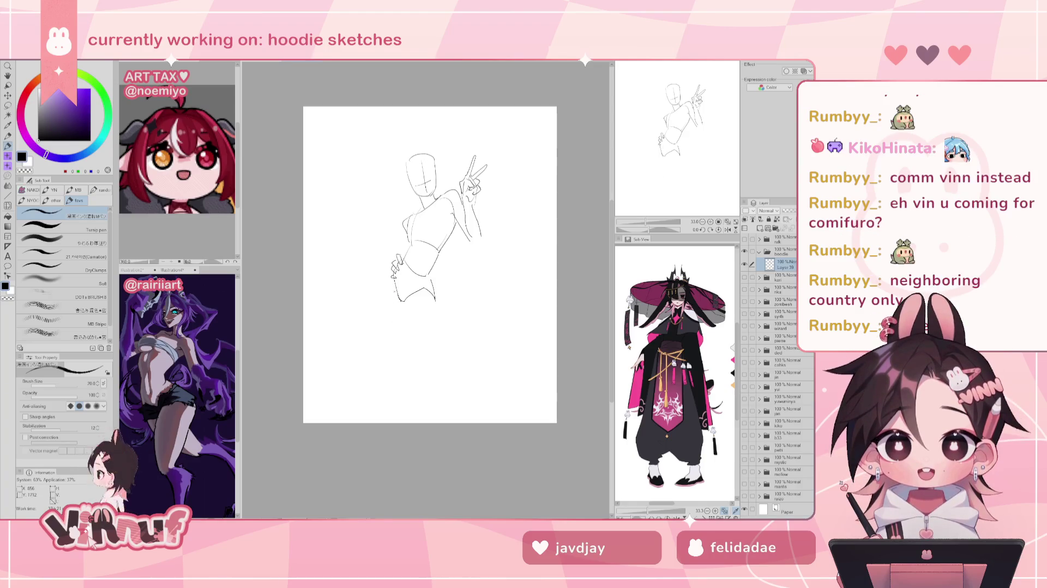
{"action": "left_click_drag", "start_coordinate": [406, 304], "coordinate": [412, 326]}
{"action": "left_click", "coordinate": [418, 349]}
{"action": "key", "text": "ctrl+z"}
{"action": "key", "text": "ctrl+z"}
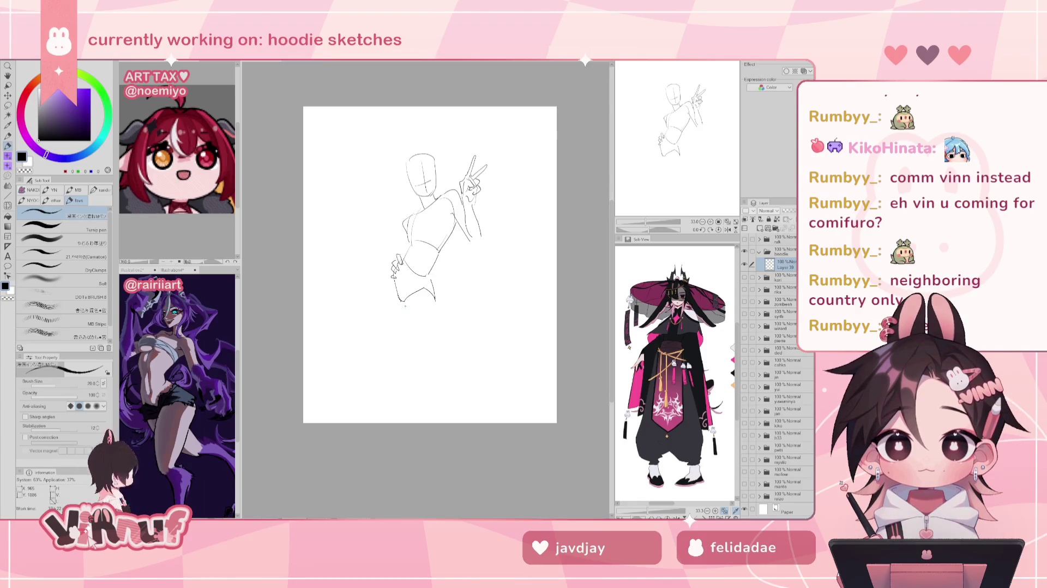
{"action": "key", "text": "ctrl+z"}
{"action": "left_click_drag", "start_coordinate": [406, 308], "coordinate": [436, 380]}
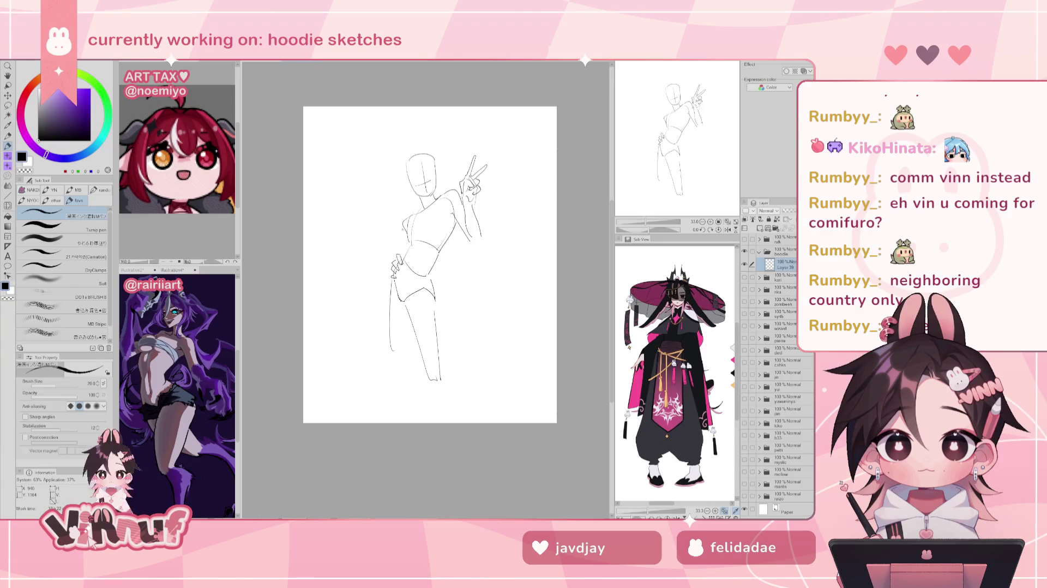
{"action": "key", "text": "ctrl+z"}
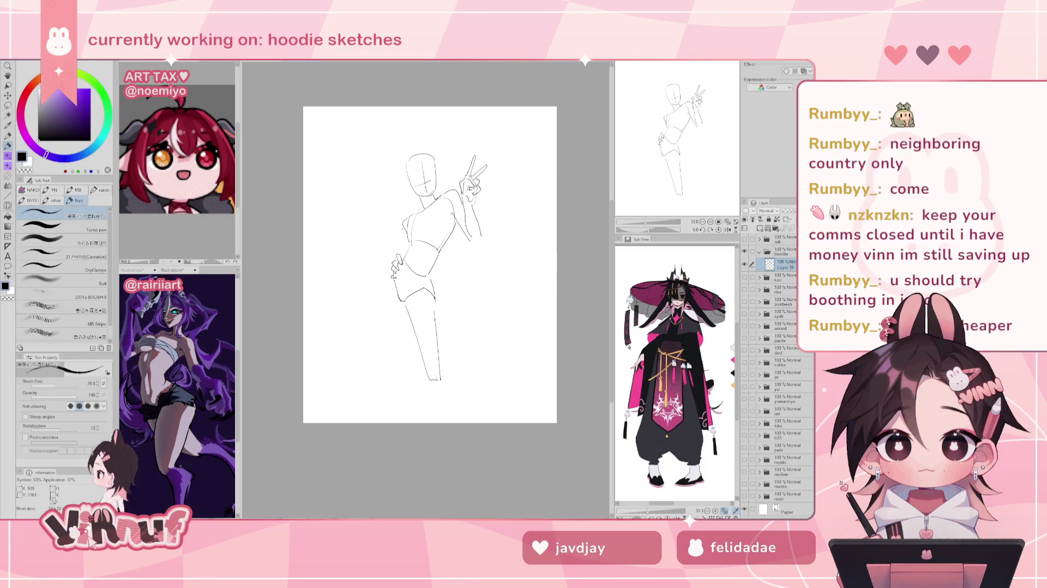
{"action": "left_click_drag", "start_coordinate": [394, 294], "coordinate": [399, 347]}
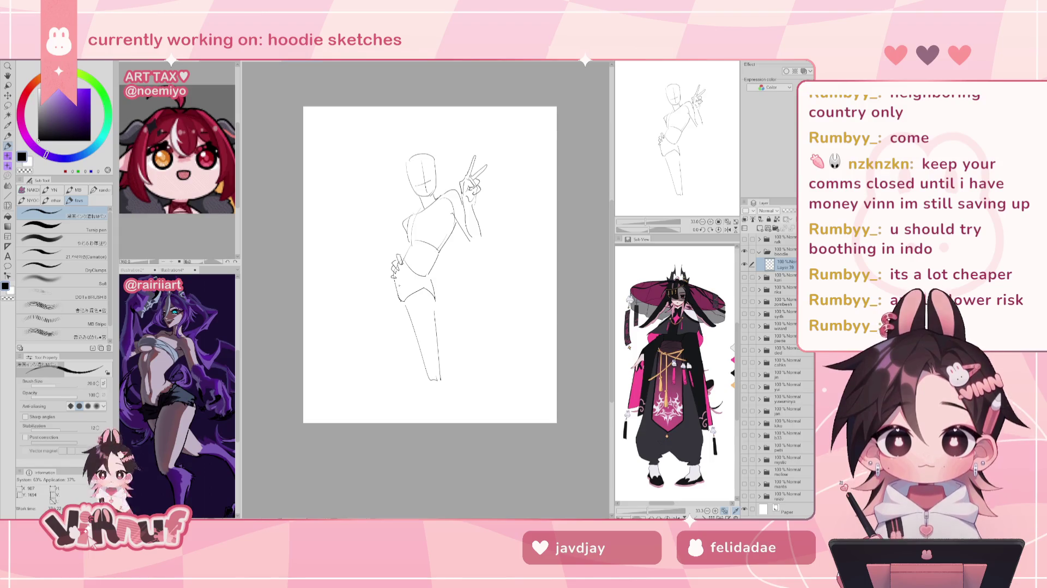
{"action": "left_click_drag", "start_coordinate": [392, 280], "coordinate": [395, 355]}
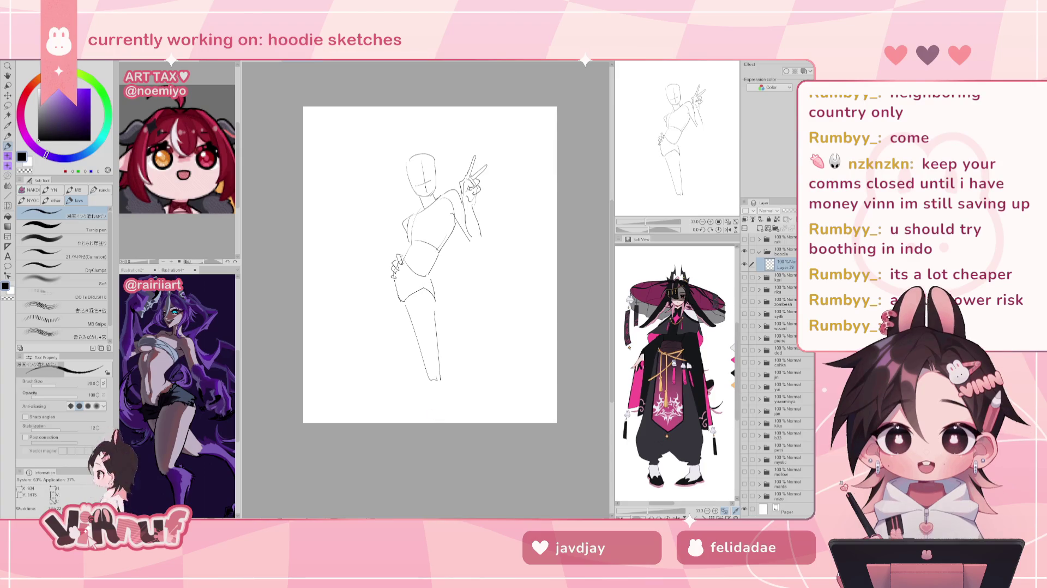
{"action": "key", "text": "ctrl+z"}
{"action": "left_click_drag", "start_coordinate": [393, 294], "coordinate": [404, 358]}
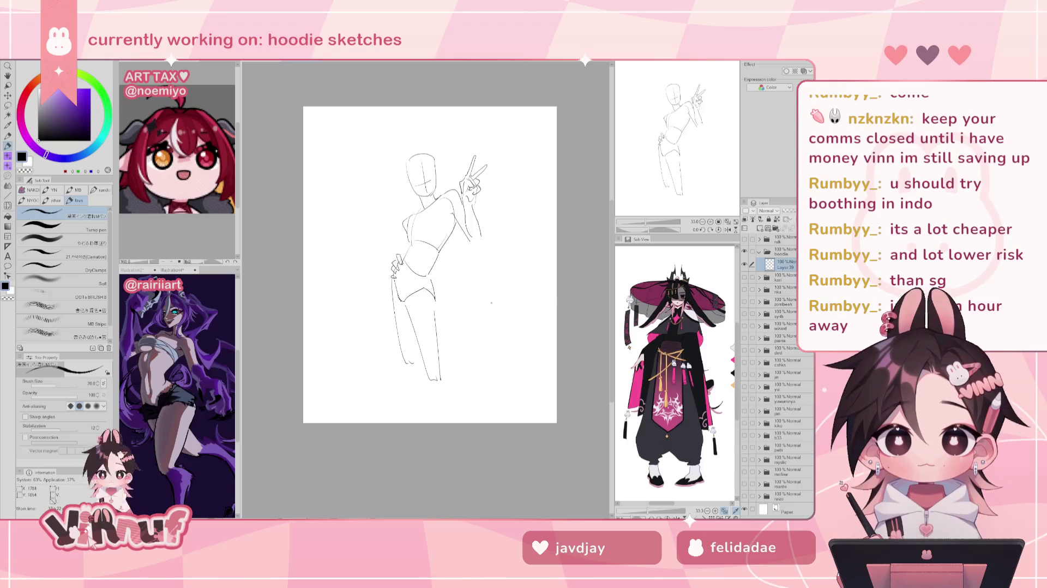
{"action": "key", "text": "k"}
{"action": "left_click_drag", "start_coordinate": [495, 298], "coordinate": [487, 269]}
{"action": "key", "text": "ctrl+z"}
{"action": "key", "text": "ctrl+z"}
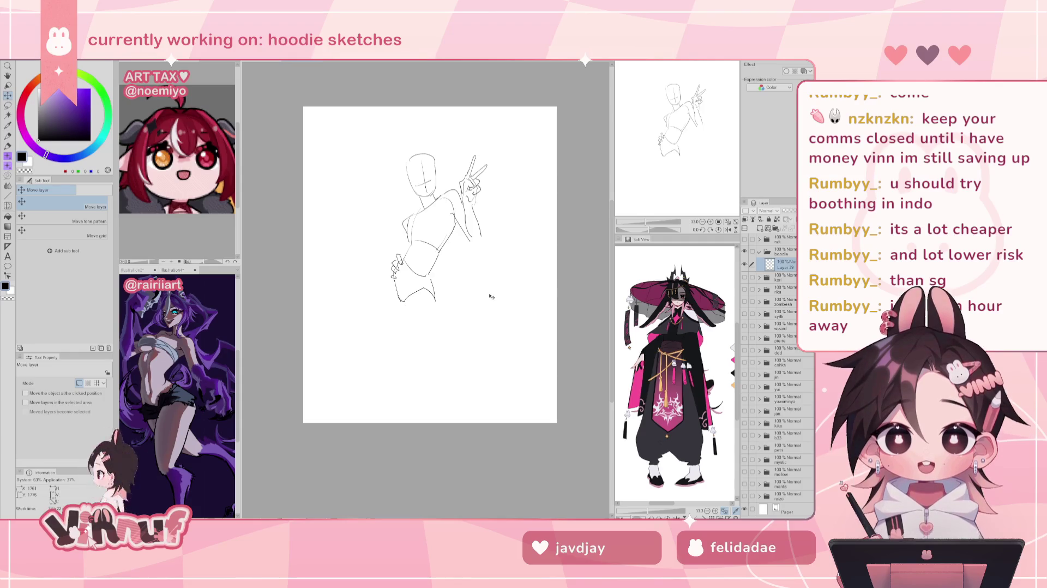
Scale the whole figure sketch to about 94% and move it up the canvas
{"action": "key", "text": "ctrl+t"}
{"action": "mouse_move", "coordinate": [491, 296]}
{"action": "left_mouse_down"}
{"action": "mouse_move", "coordinate": [472, 274]}
{"action": "mouse_move", "coordinate": [461, 221]}
{"action": "left_mouse_up"}
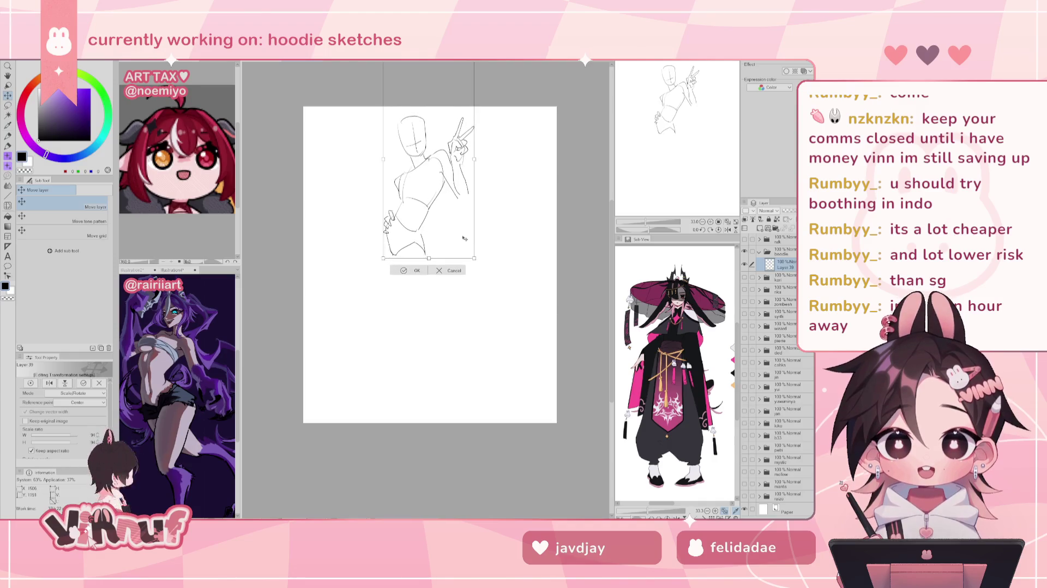
{"action": "key", "text": "Return"}
{"action": "key", "text": "p"}
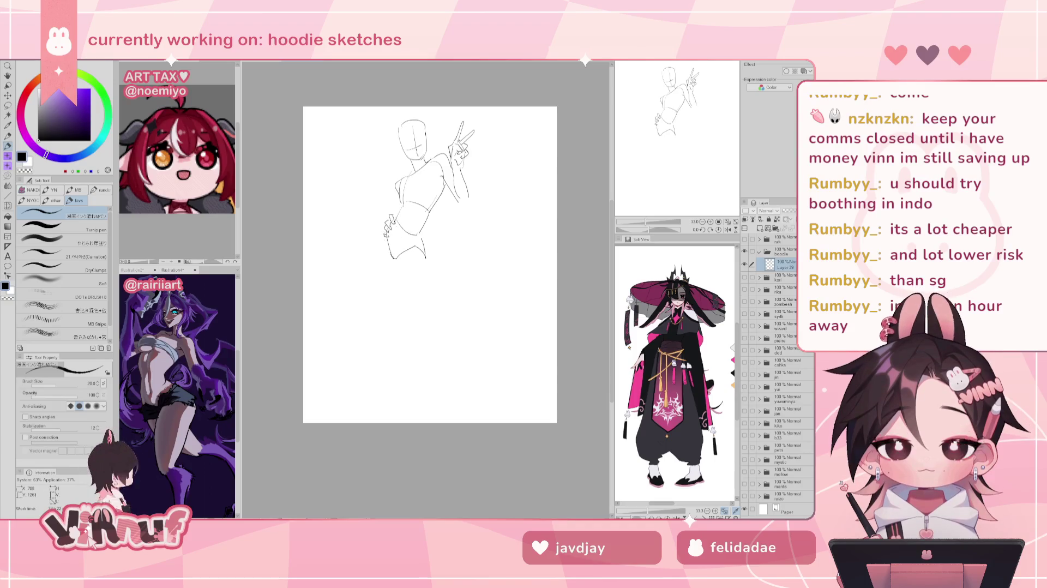
Replace the stroke below the hoodie hem with a leg line and erase the bad lower lines
{"action": "key", "text": "ctrl+z"}
{"action": "mouse_move", "coordinate": [397, 260]}
{"action": "left_mouse_down"}
{"action": "mouse_move", "coordinate": [424, 343]}
{"action": "mouse_move", "coordinate": [433, 305]}
{"action": "mouse_move", "coordinate": [425, 260]}
{"action": "left_mouse_up"}
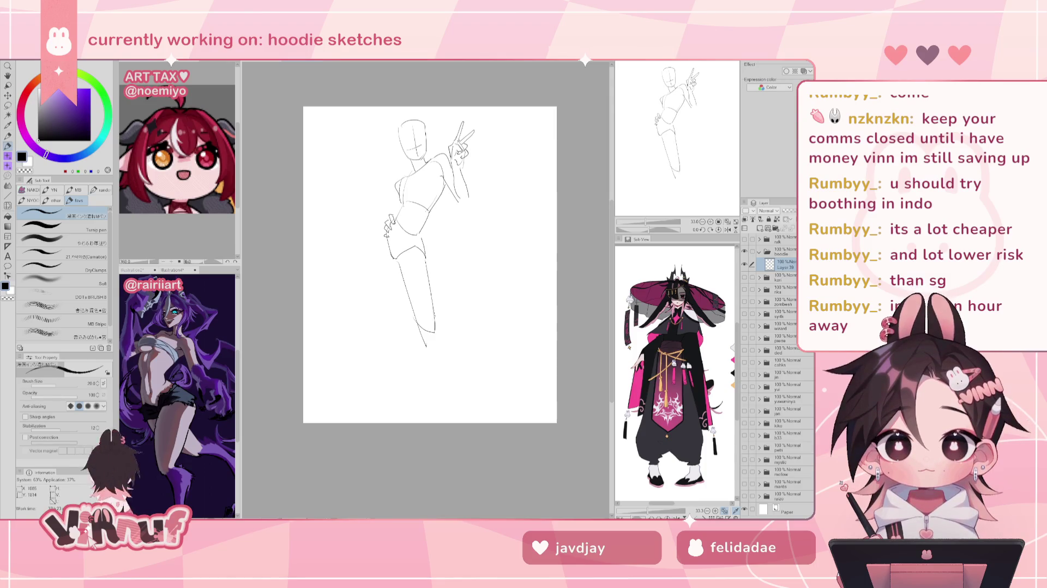
{"action": "key", "text": "e"}
{"action": "left_click_drag", "start_coordinate": [423, 330], "coordinate": [430, 354]}
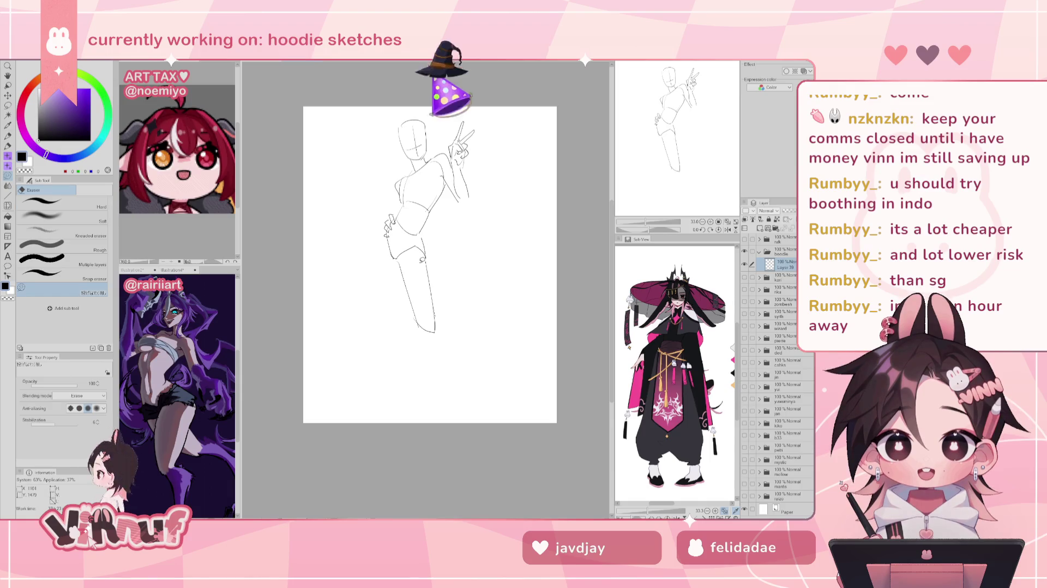
{"action": "key", "text": "p"}
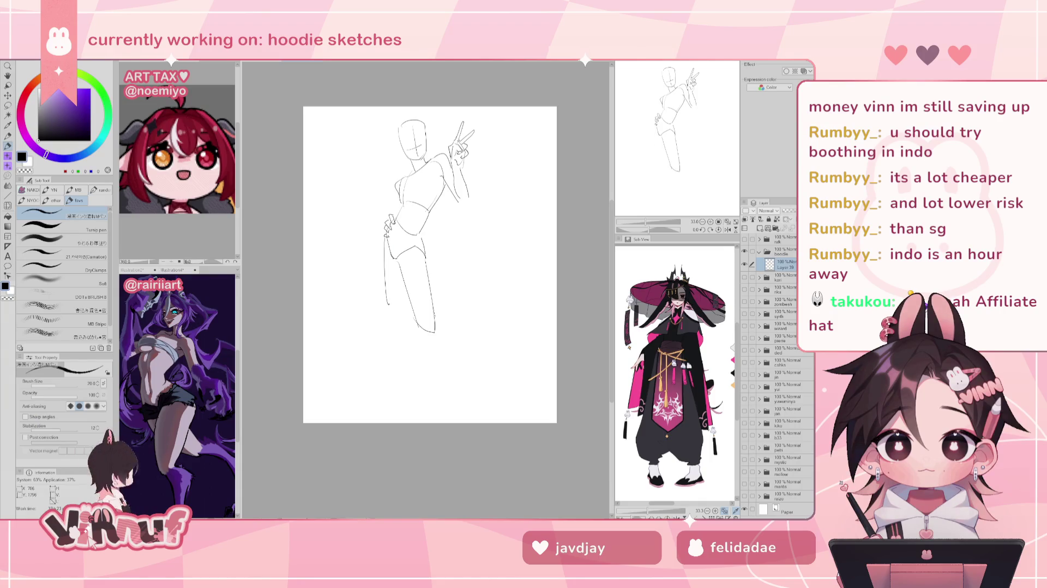
Extend the left leg downward and rough in a foot at the bottom
{"action": "left_click", "coordinate": [390, 309]}
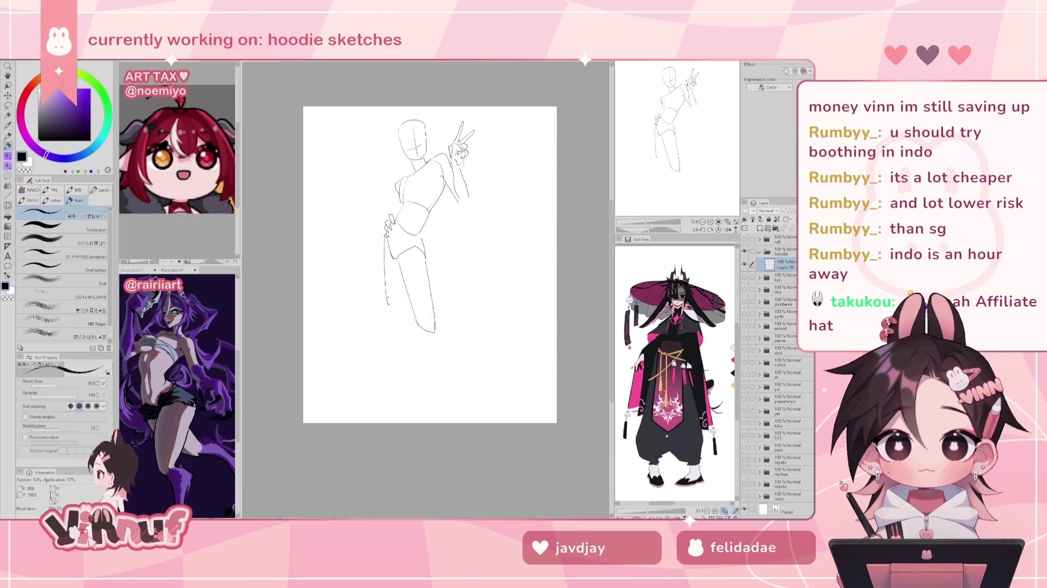
{"action": "left_click_drag", "start_coordinate": [388, 307], "coordinate": [399, 315]}
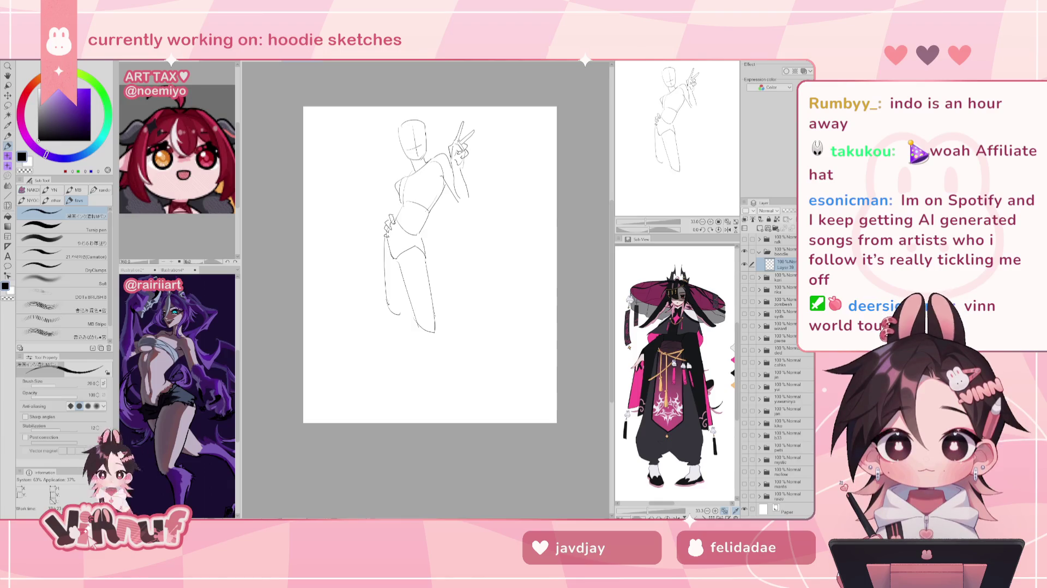
{"action": "left_click_drag", "start_coordinate": [404, 268], "coordinate": [435, 329]}
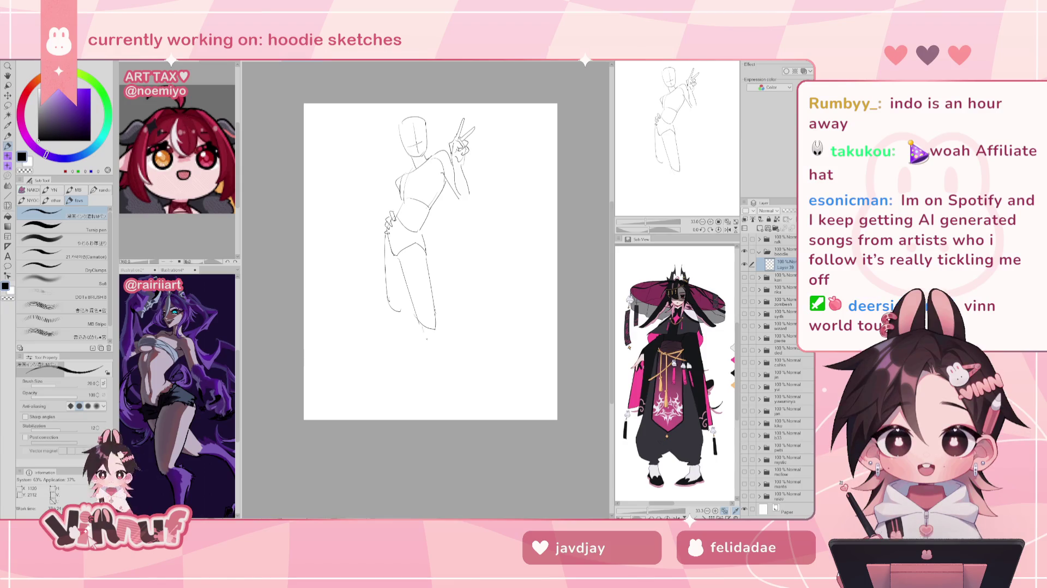
{"action": "left_click_drag", "start_coordinate": [421, 321], "coordinate": [444, 342]}
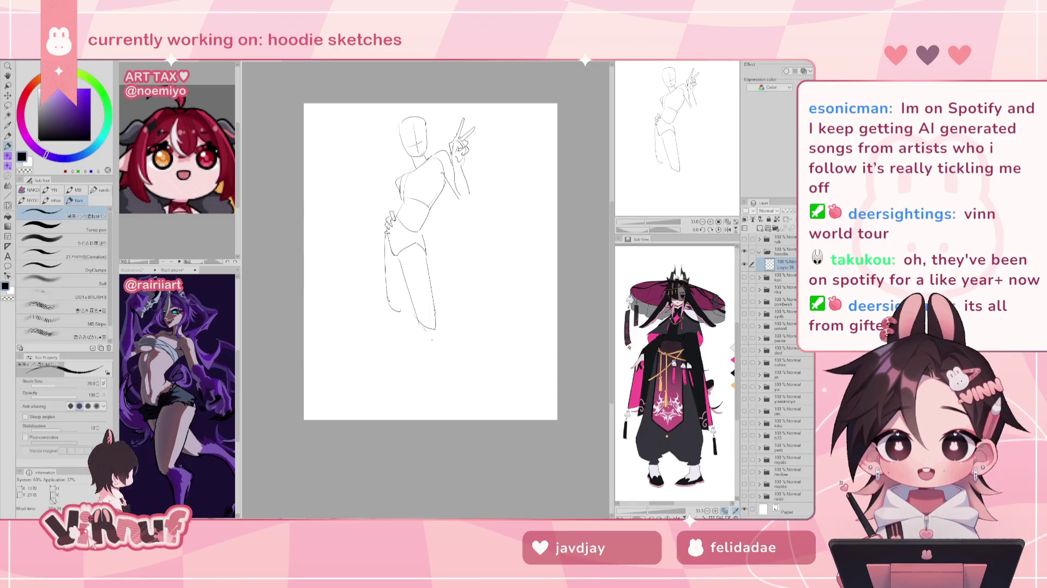
{"action": "left_click_drag", "start_coordinate": [421, 321], "coordinate": [450, 408]}
Redraw the lower leg line down toward the foot, discarding several trial strokes
{"action": "left_click_drag", "start_coordinate": [422, 324], "coordinate": [452, 406]}
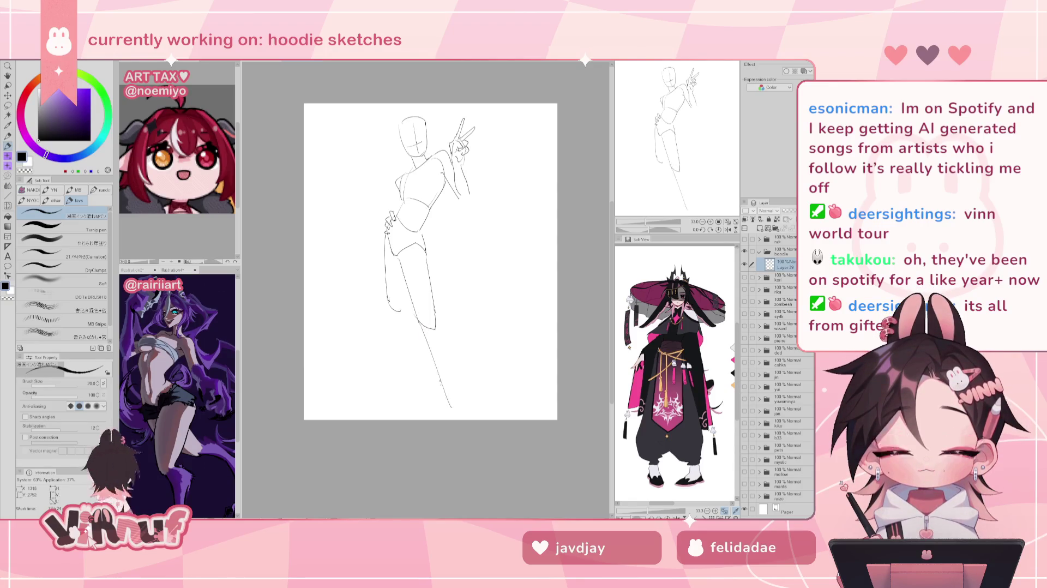
{"action": "key", "text": "ctrl+z"}
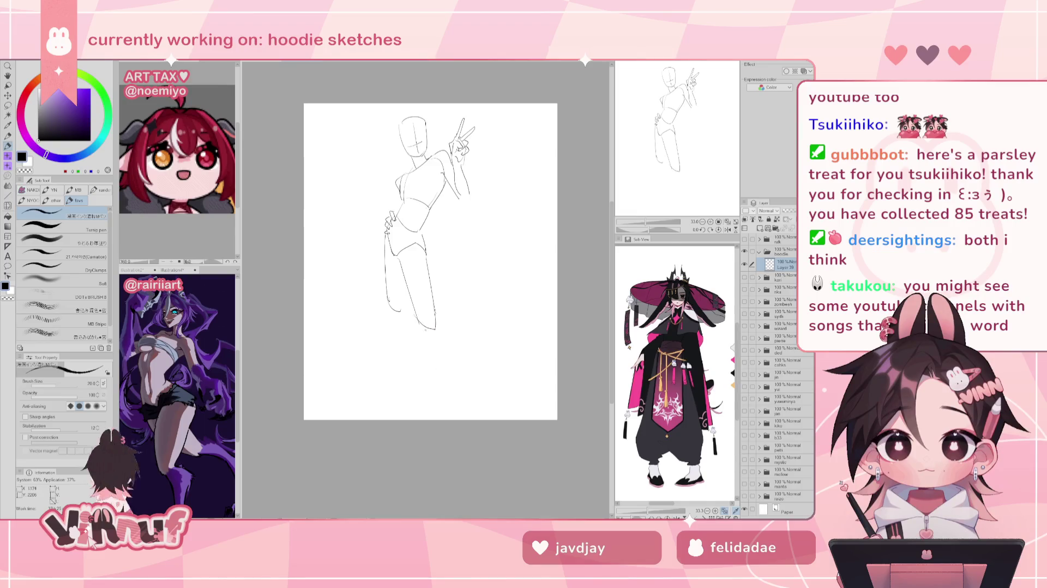
{"action": "left_click_drag", "start_coordinate": [437, 330], "coordinate": [440, 342]}
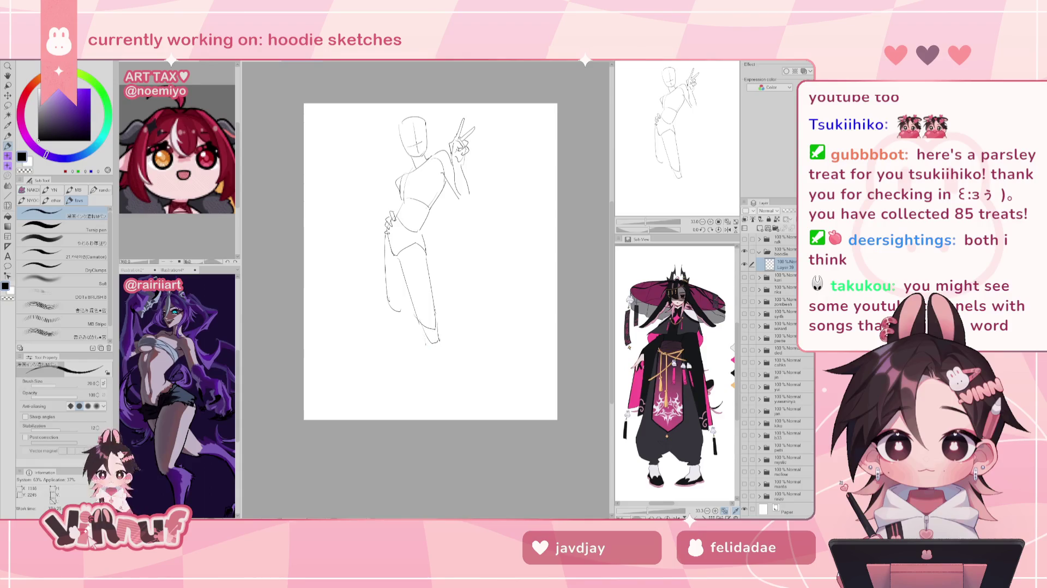
{"action": "left_click_drag", "start_coordinate": [426, 343], "coordinate": [444, 394]}
{"action": "key", "text": "ctrl+z"}
{"action": "key", "text": "ctrl+z"}
{"action": "left_click_drag", "start_coordinate": [425, 328], "coordinate": [430, 344]}
{"action": "left_click_drag", "start_coordinate": [427, 345], "coordinate": [442, 398]}
{"action": "key", "text": "ctrl+z"}
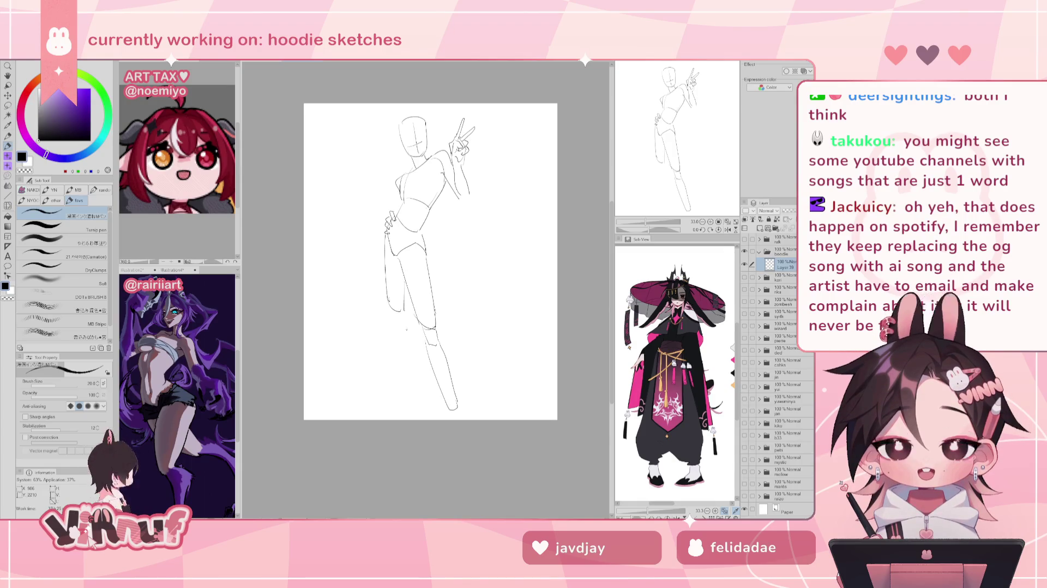
Sketch the left leg's outer and inner lines and a longer back leg
{"action": "left_click_drag", "start_coordinate": [403, 293], "coordinate": [403, 313]}
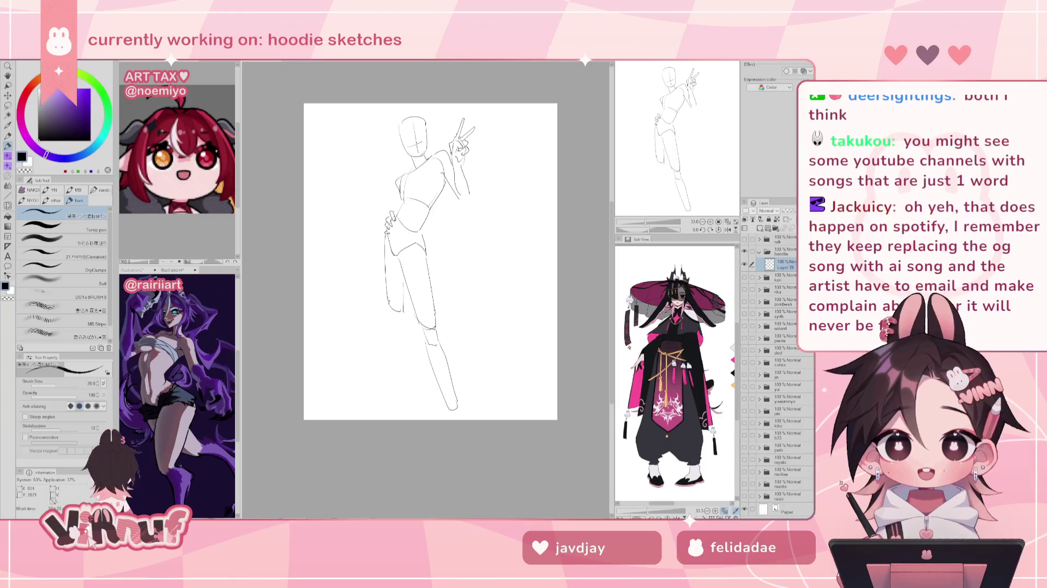
{"action": "left_click_drag", "start_coordinate": [390, 305], "coordinate": [395, 325]}
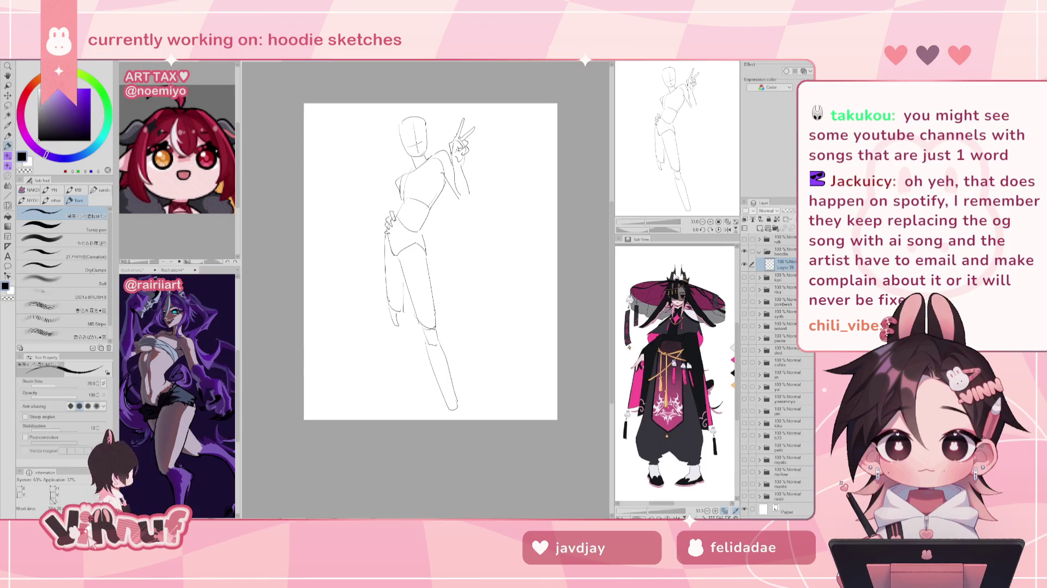
{"action": "left_click_drag", "start_coordinate": [396, 325], "coordinate": [412, 395]}
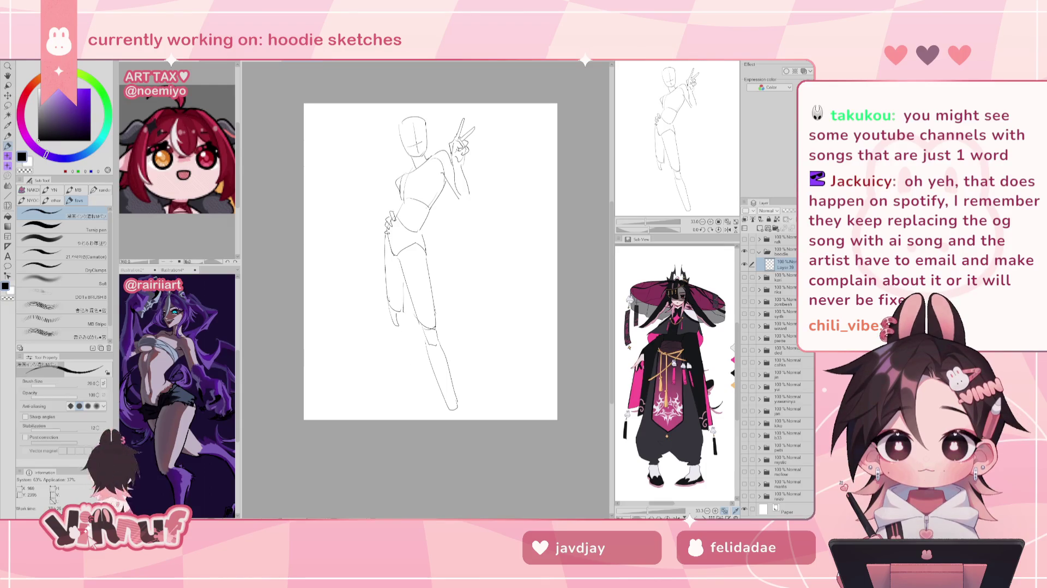
{"action": "key", "text": "ctrl+z"}
{"action": "left_click_drag", "start_coordinate": [396, 325], "coordinate": [405, 387]}
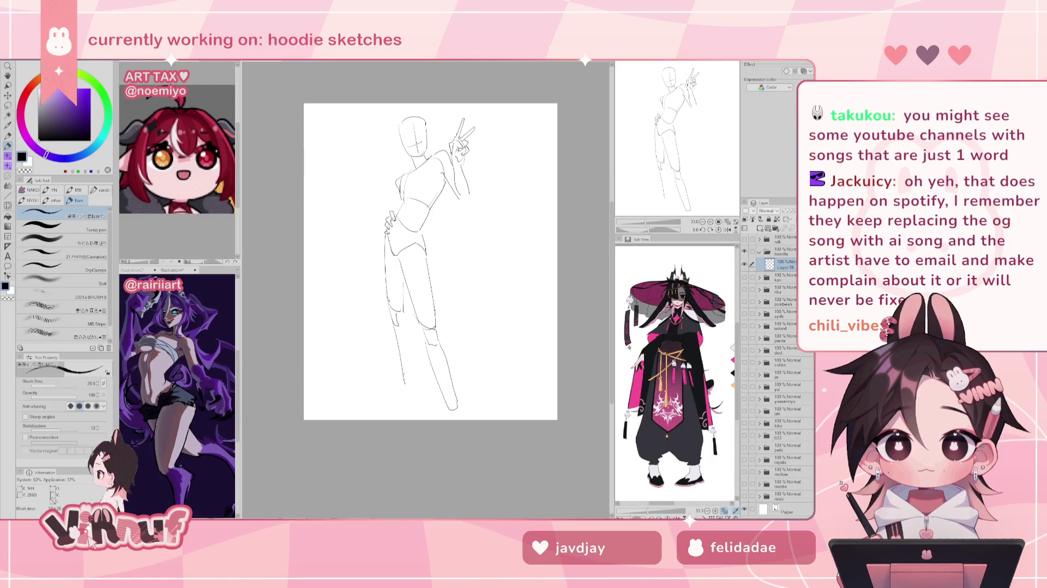
{"action": "key", "text": "ctrl+z"}
{"action": "left_click_drag", "start_coordinate": [393, 329], "coordinate": [405, 397]}
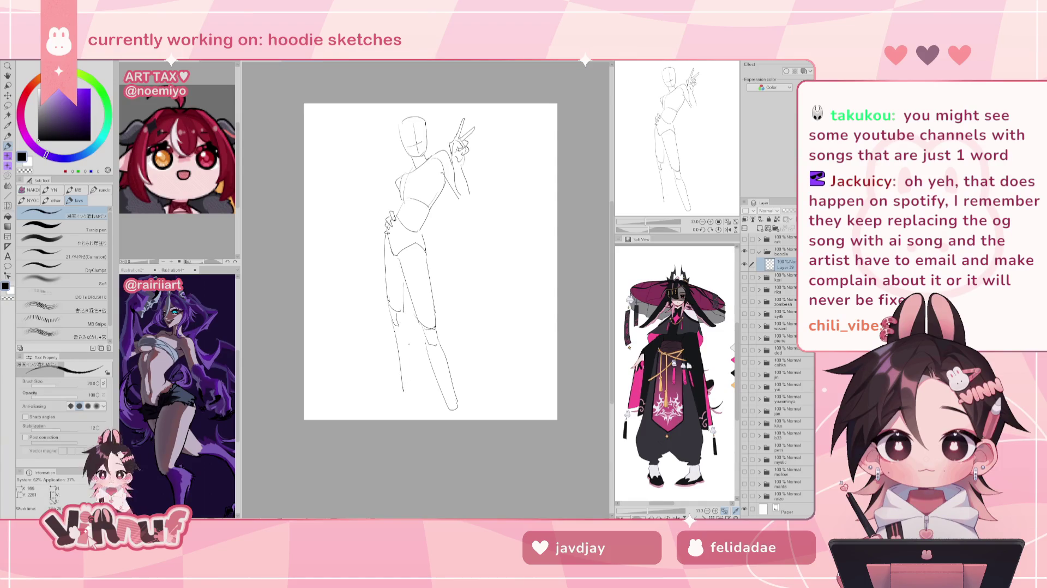
{"action": "mouse_move", "coordinate": [412, 347]}
{"action": "left_mouse_down"}
{"action": "mouse_move", "coordinate": [413, 381]}
{"action": "mouse_move", "coordinate": [412, 347]}
{"action": "left_mouse_up"}
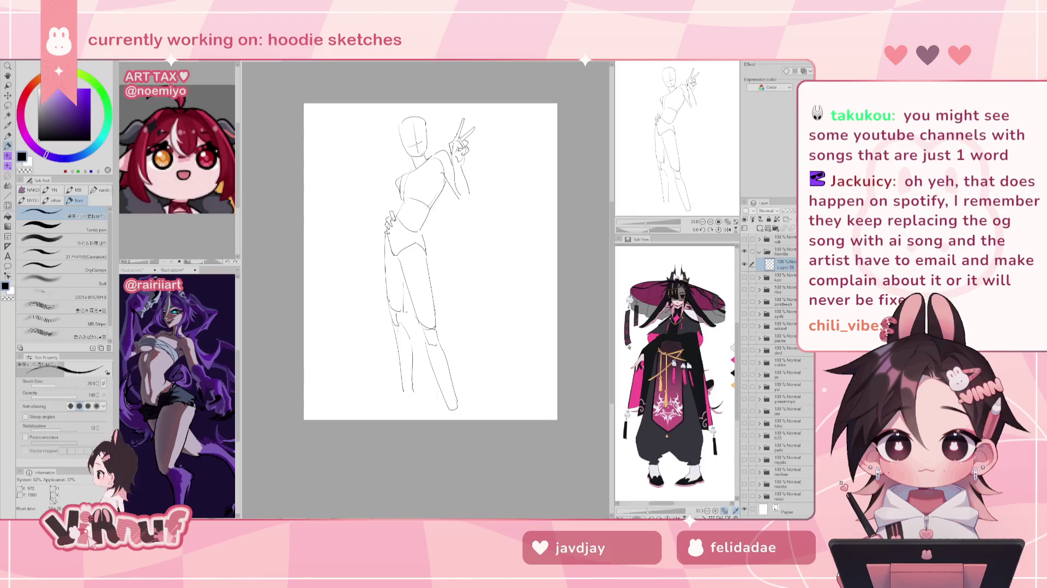
Scale the whole sketch down to 82%
{"action": "key", "text": "ctrl+t"}
{"action": "mouse_move", "coordinate": [475, 232]}
{"action": "left_mouse_down"}
{"action": "mouse_move", "coordinate": [454, 233]}
{"action": "mouse_move", "coordinate": [435, 275]}
{"action": "left_mouse_up"}
{"action": "key", "text": "Return"}
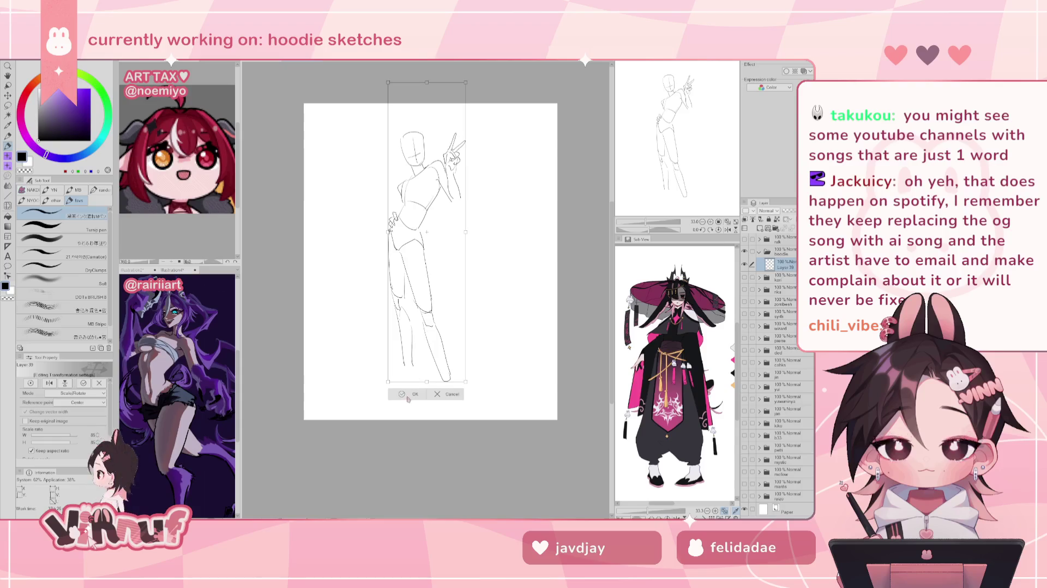
Lasso the lower leg and skew it so its bottom shifts right
{"action": "key", "text": "m"}
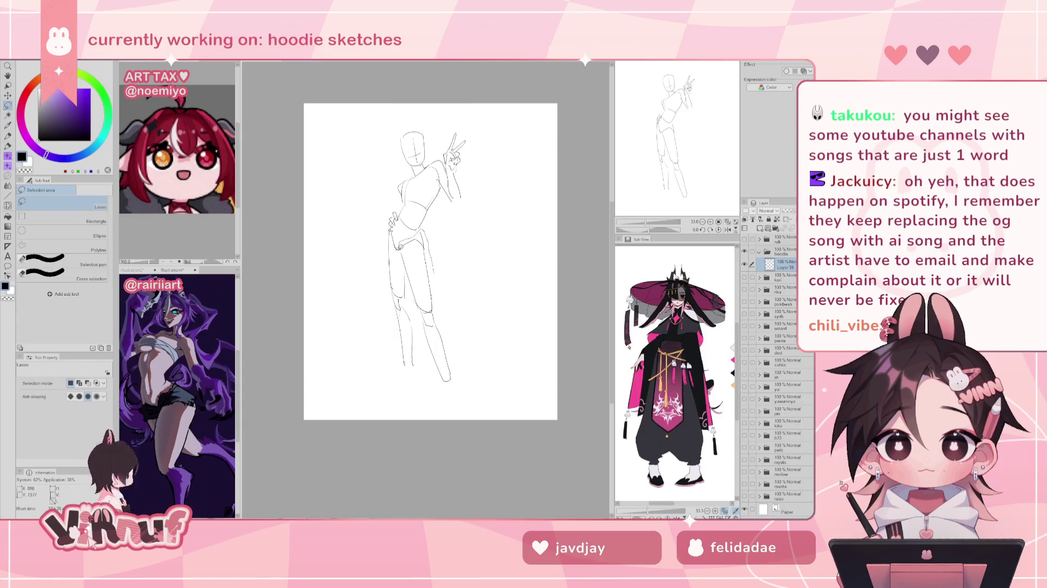
{"action": "left_click_drag", "start_coordinate": [414, 301], "coordinate": [445, 281]}
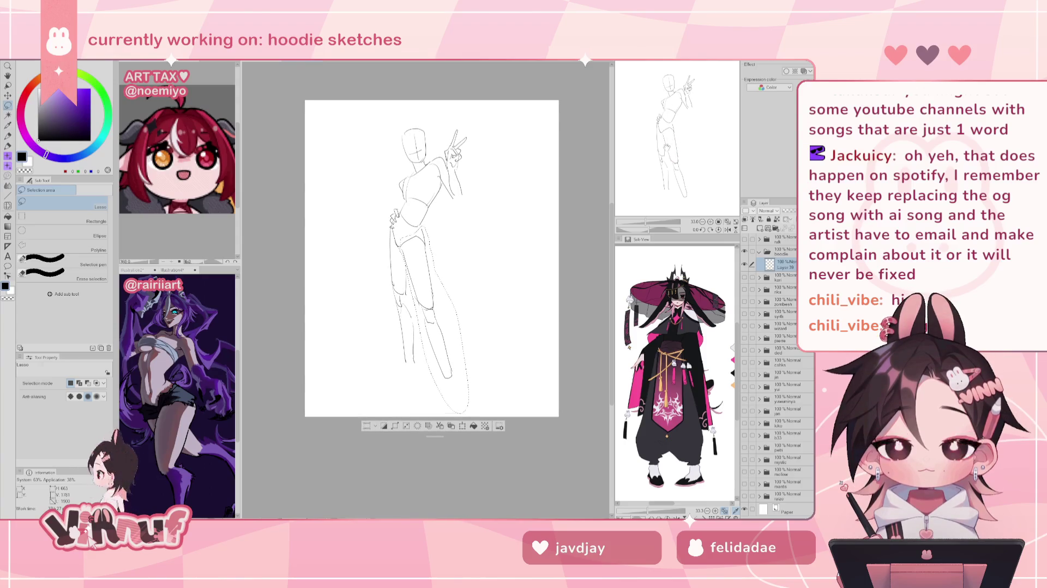
{"action": "key", "text": "ctrl+t"}
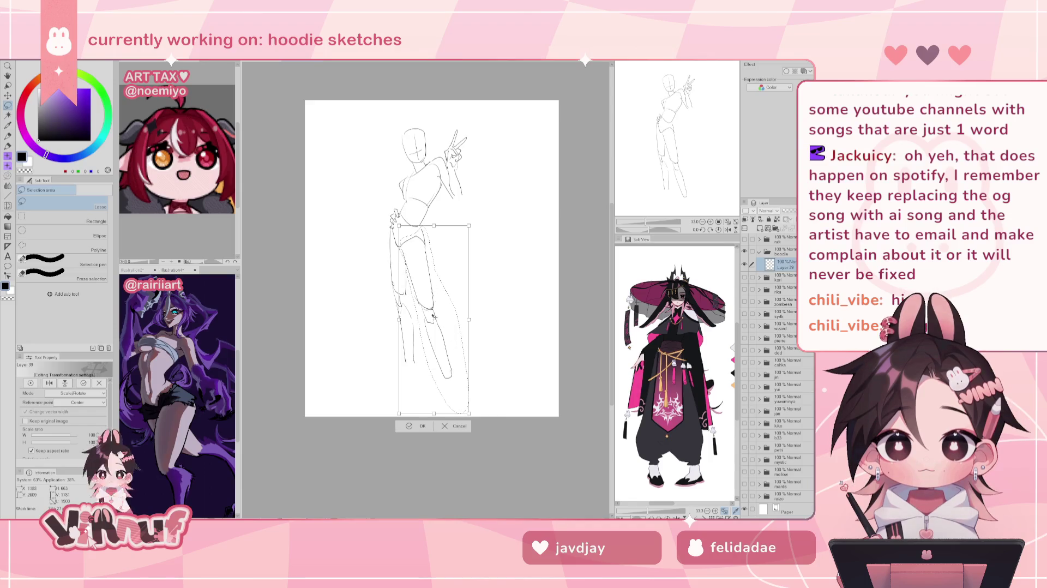
{"action": "left_click_drag", "start_coordinate": [434, 413], "coordinate": [439, 413]}
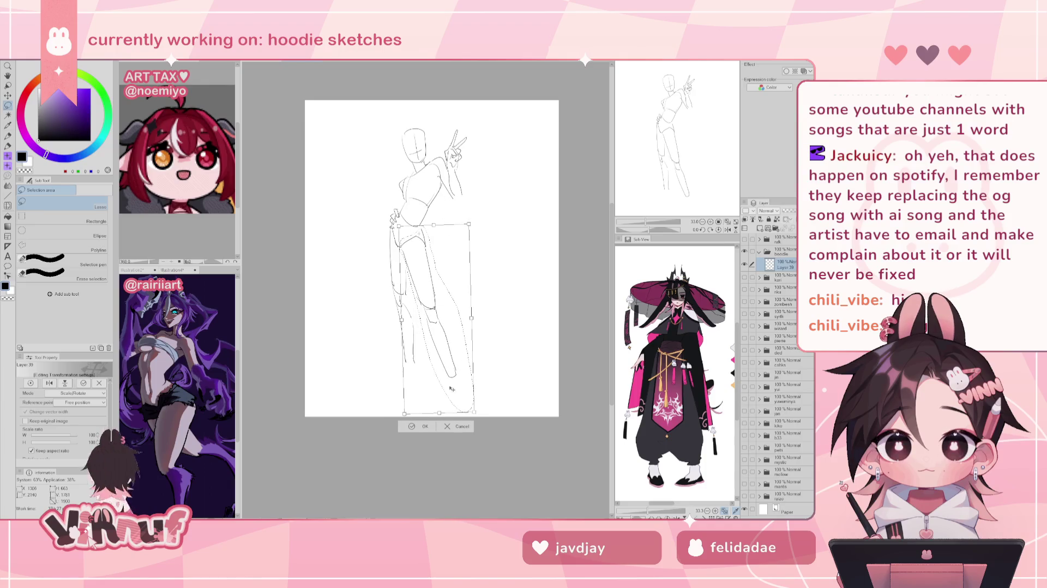
{"action": "left_click", "coordinate": [429, 429]}
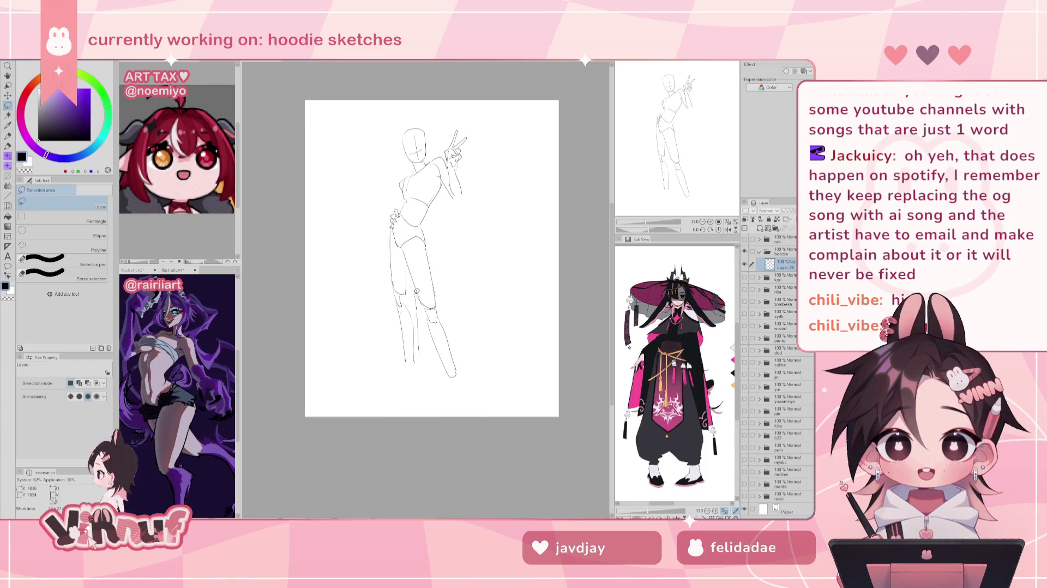
Lasso the left leg and stretch it downward to lengthen it
{"action": "left_click_drag", "start_coordinate": [396, 223], "coordinate": [446, 382]}
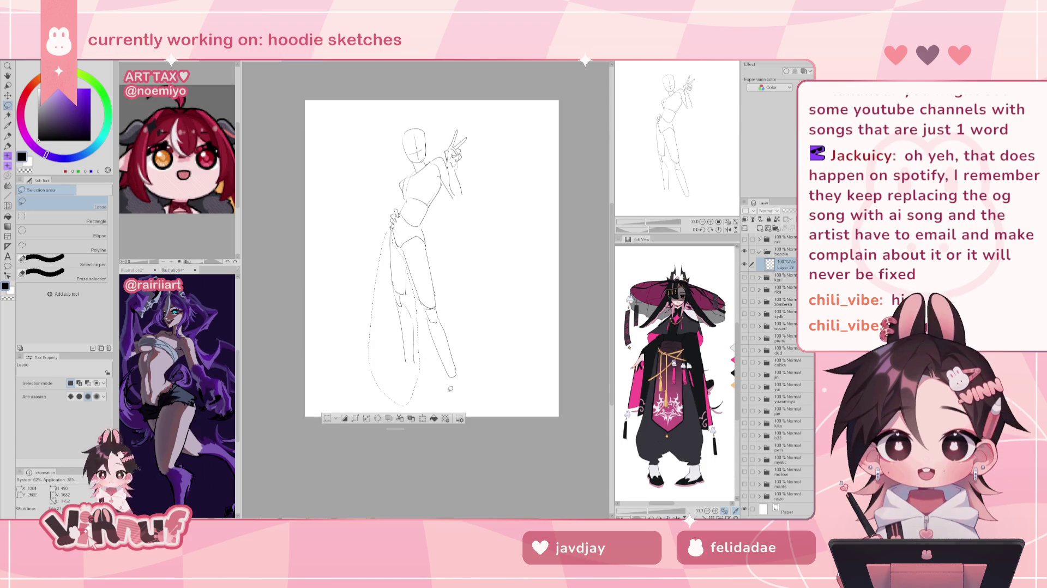
{"action": "key", "text": "ctrl+t"}
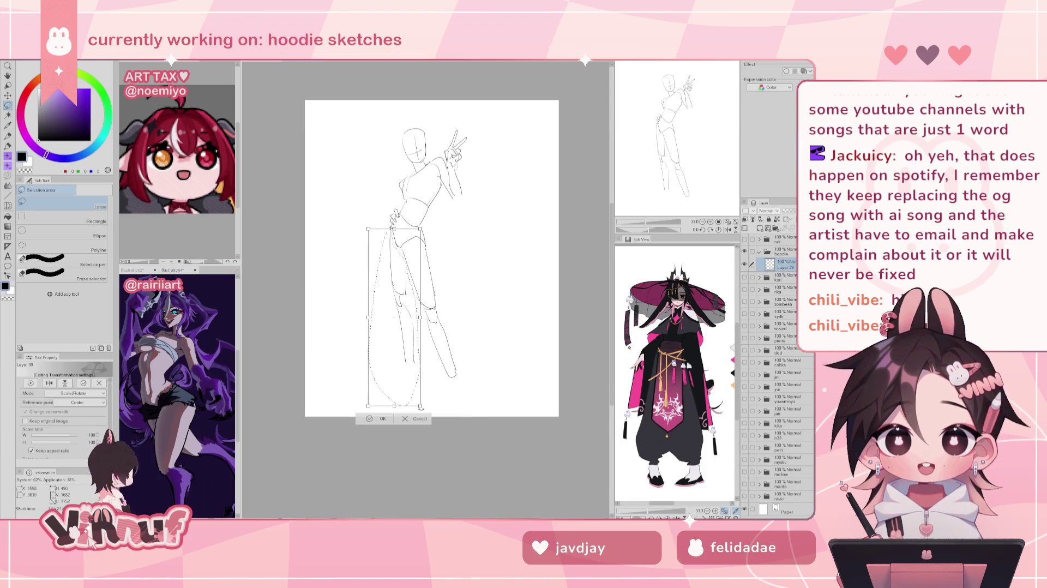
{"action": "left_click_drag", "start_coordinate": [394, 406], "coordinate": [385, 411]}
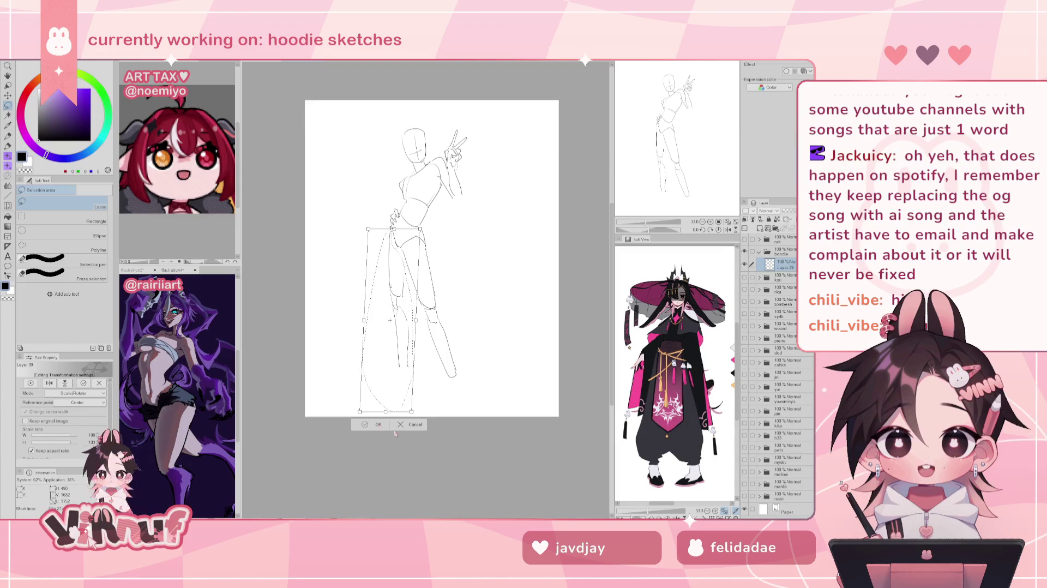
{"action": "key", "text": "Return"}
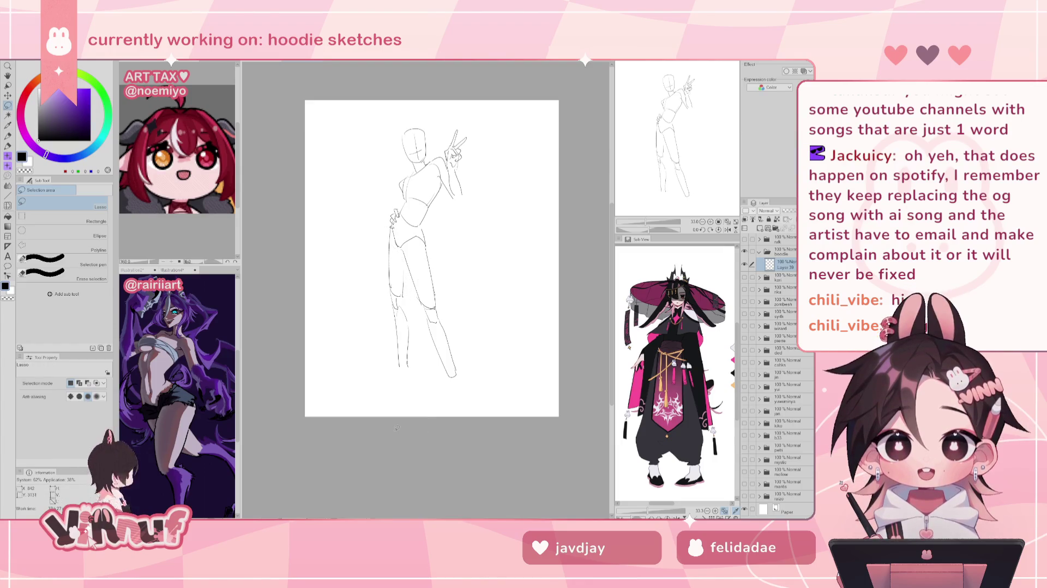
{"action": "key", "text": "p"}
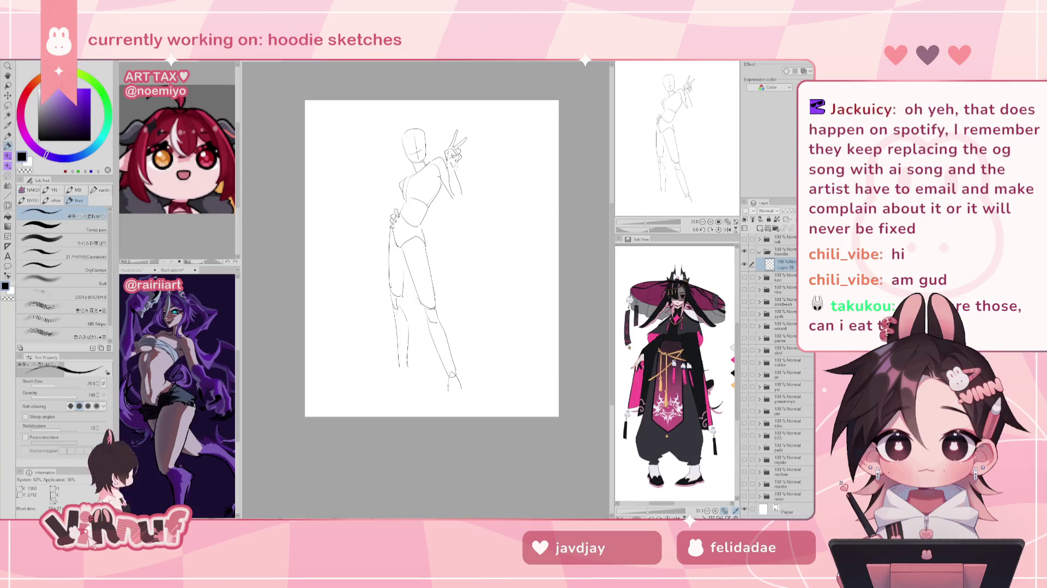
Sketch foot strokes at the ends of the right and left legs
{"action": "left_click_drag", "start_coordinate": [446, 401], "coordinate": [466, 401]}
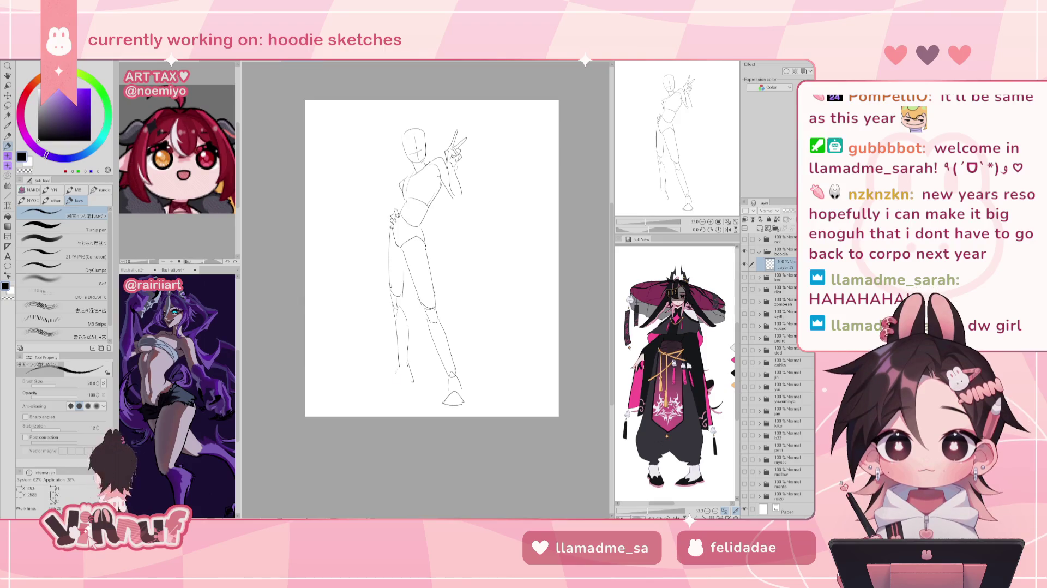
{"action": "left_click_drag", "start_coordinate": [395, 384], "coordinate": [408, 377]}
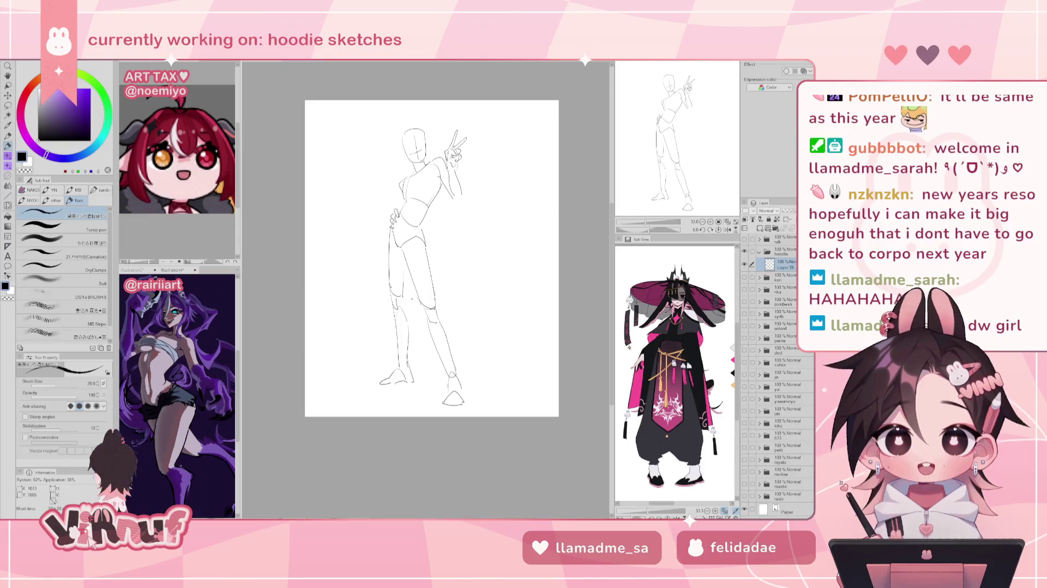
Erase the hand resting on the left hip
{"action": "key", "text": "e"}
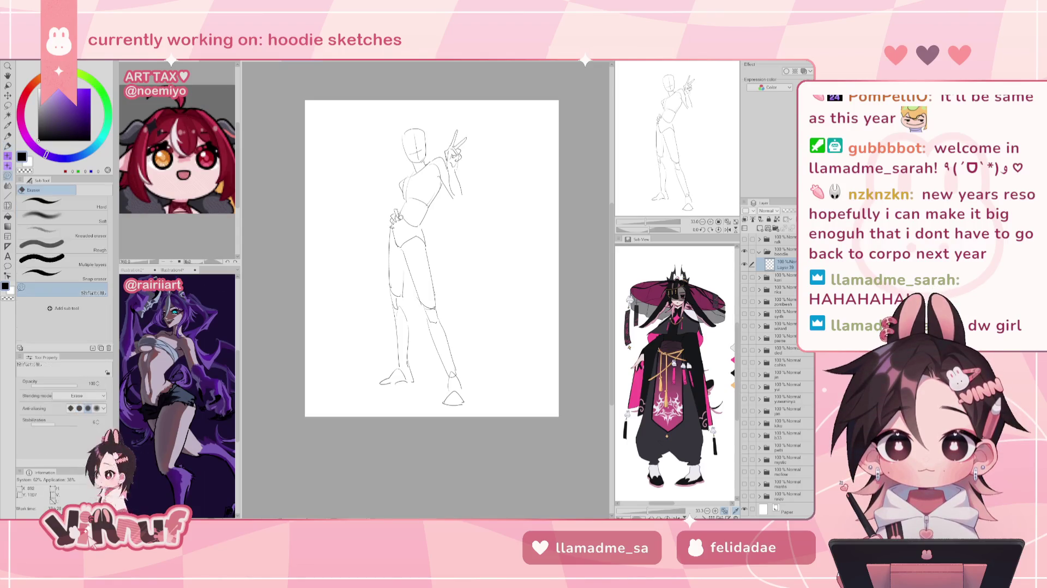
{"action": "left_click_drag", "start_coordinate": [398, 207], "coordinate": [389, 229]}
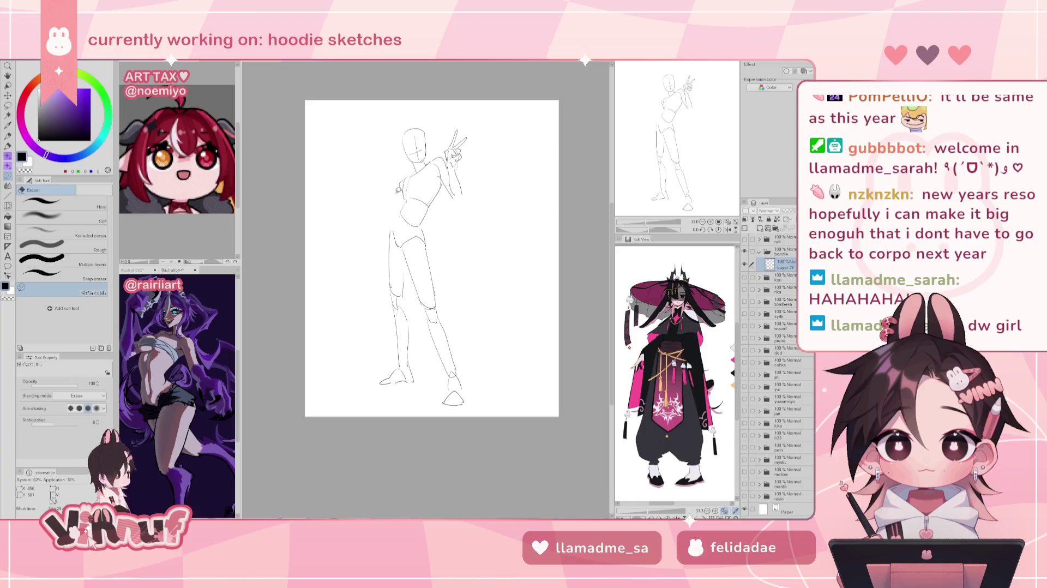
{"action": "key", "text": "p"}
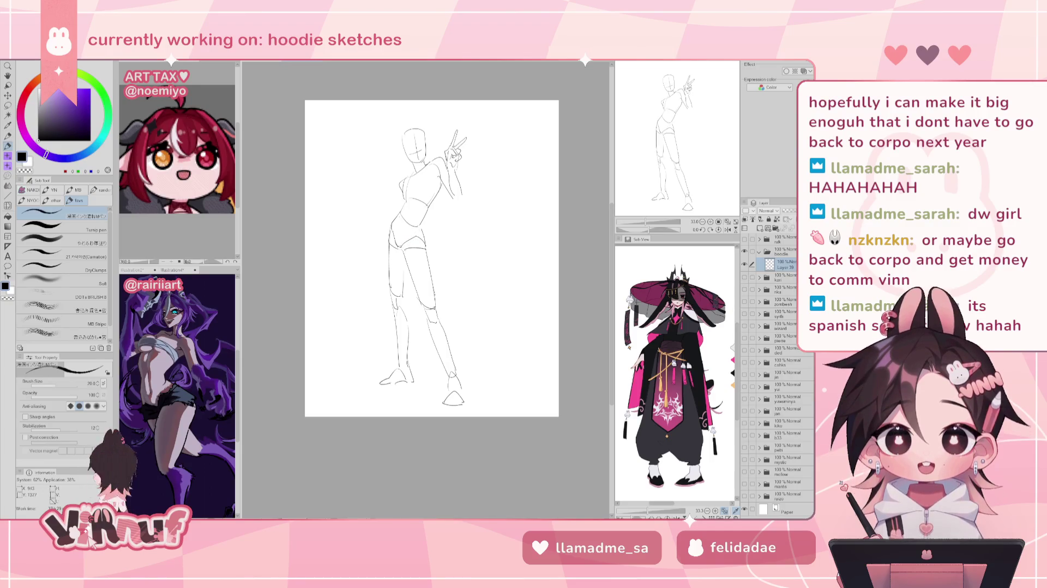
{"action": "key", "text": "e"}
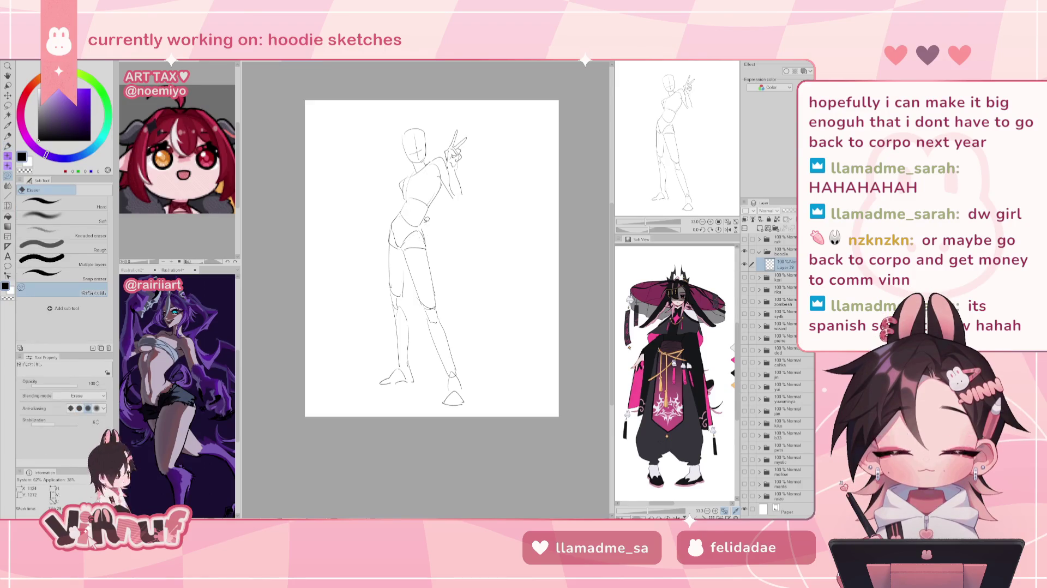
{"action": "key", "text": "p"}
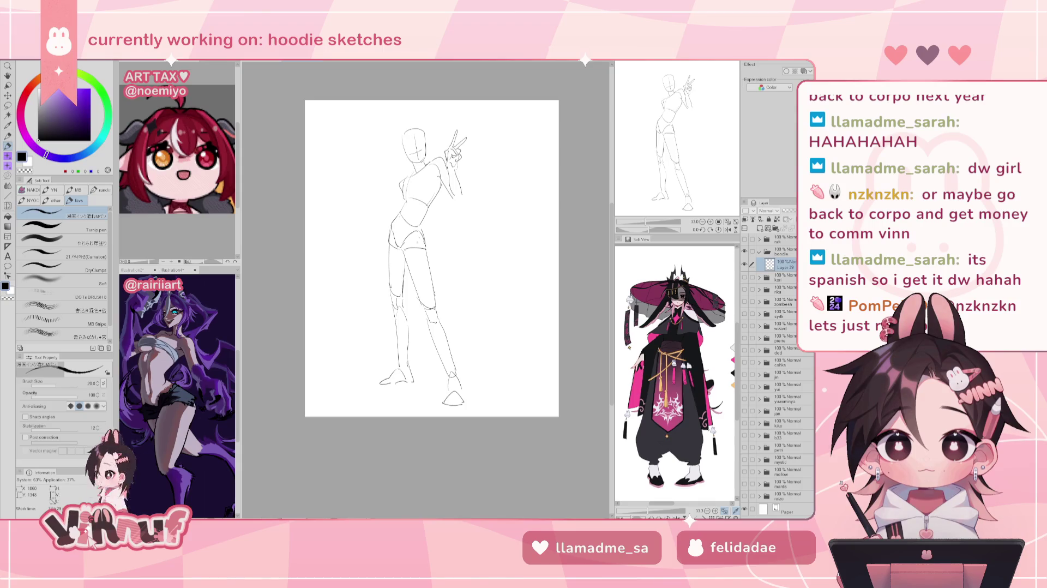
Keep the right foot outline and retry the left foot stroke extending down-left
{"action": "key", "text": "e"}
{"action": "left_click_drag", "start_coordinate": [448, 402], "coordinate": [464, 382]}
{"action": "key", "text": "ctrl+z"}
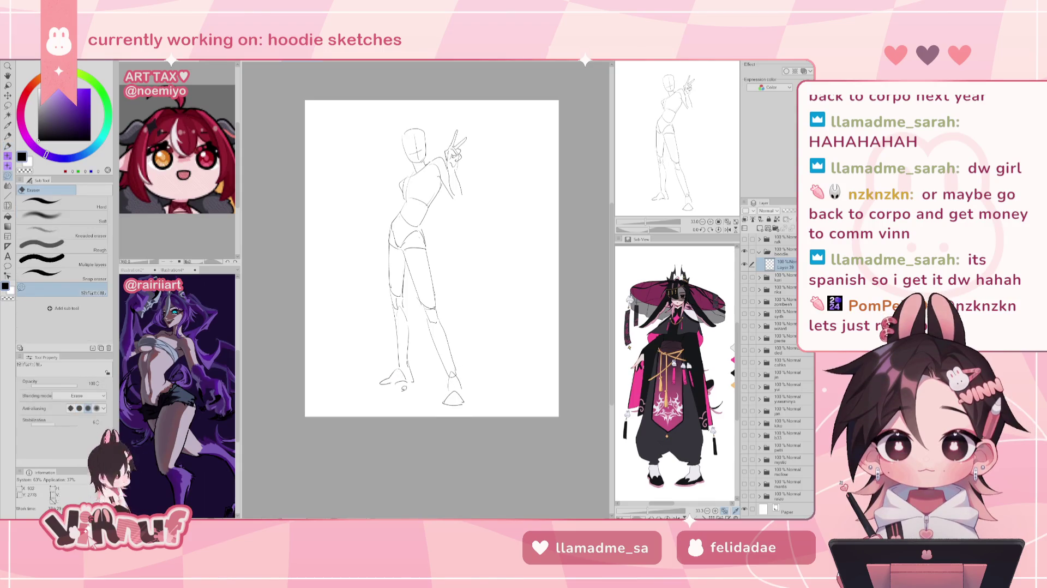
{"action": "key", "text": "p"}
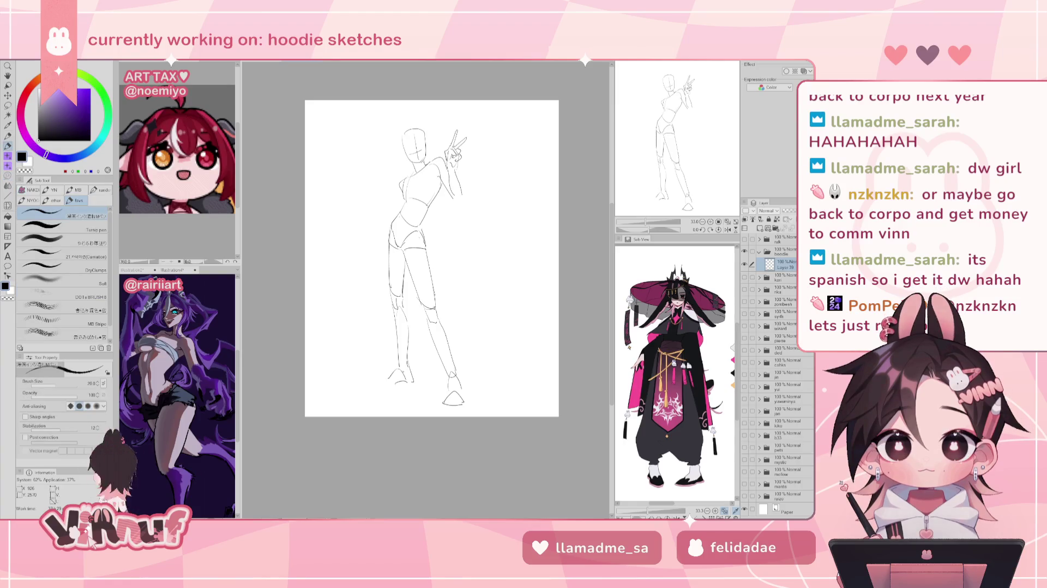
{"action": "left_click_drag", "start_coordinate": [389, 376], "coordinate": [375, 384]}
{"action": "key", "text": "ctrl+z"}
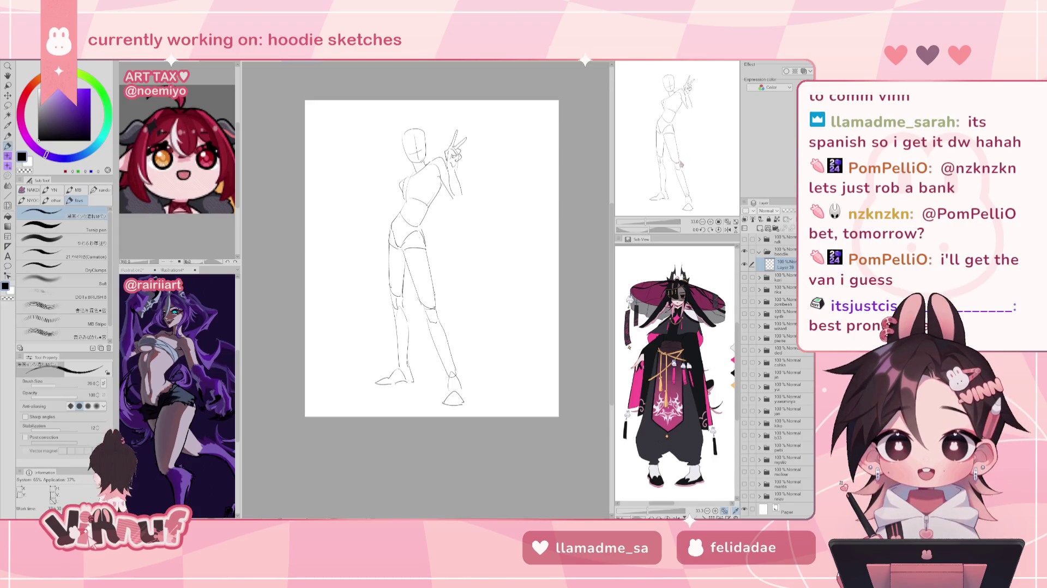
{"action": "left_click_drag", "start_coordinate": [431, 258], "coordinate": [438, 259]}
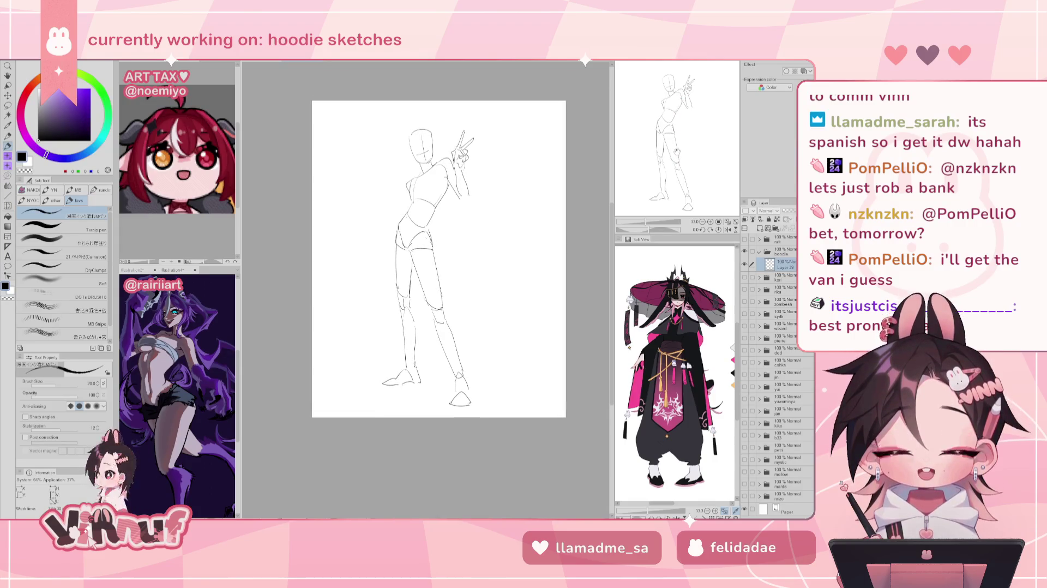
Lasso the legs below the hips and stretch them down toward the page bottom
{"action": "key", "text": "m"}
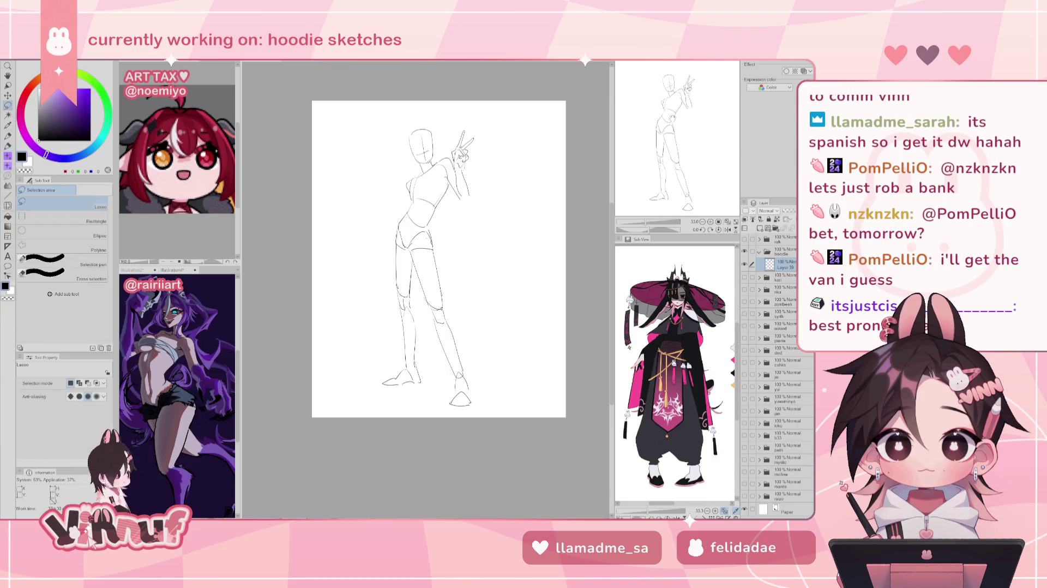
{"action": "mouse_move", "coordinate": [436, 247]}
{"action": "left_mouse_down"}
{"action": "mouse_move", "coordinate": [405, 252]}
{"action": "mouse_move", "coordinate": [491, 297]}
{"action": "left_mouse_up"}
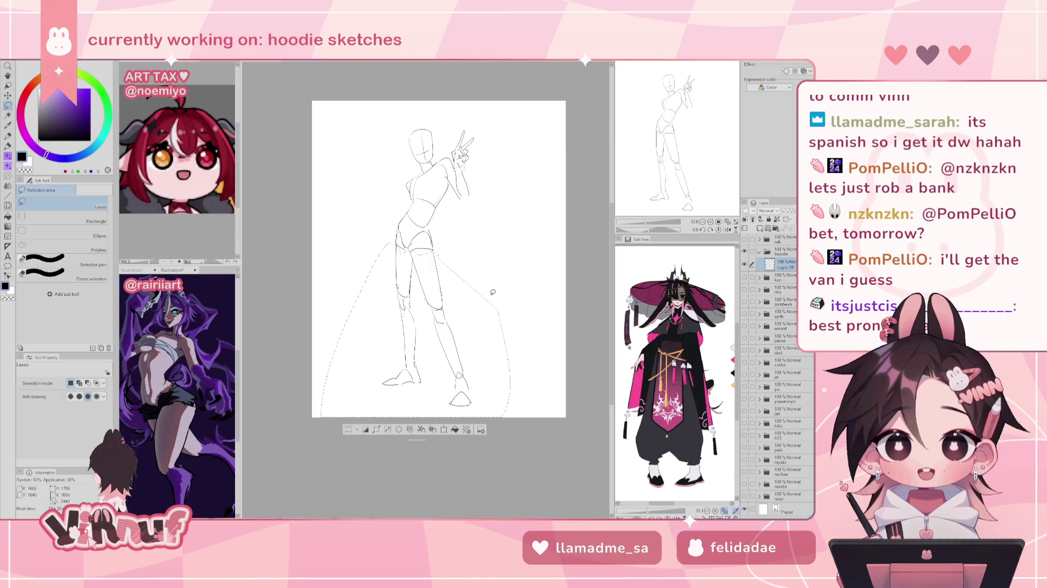
{"action": "key", "text": "ctrl+t"}
{"action": "left_click_drag", "start_coordinate": [416, 416], "coordinate": [416, 431]}
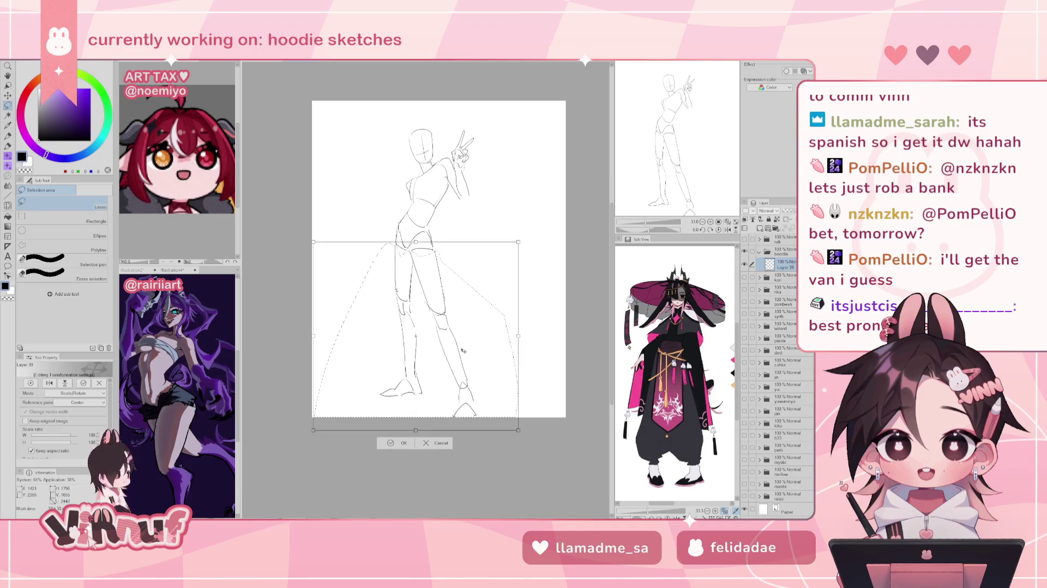
{"action": "left_click", "coordinate": [410, 445]}
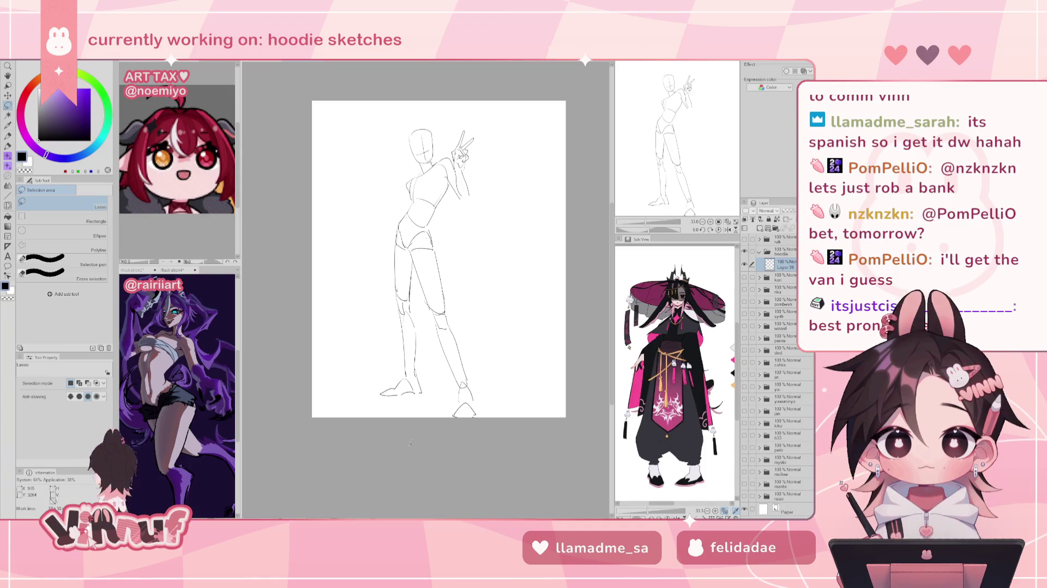
{"action": "key", "text": "ctrl+t"}
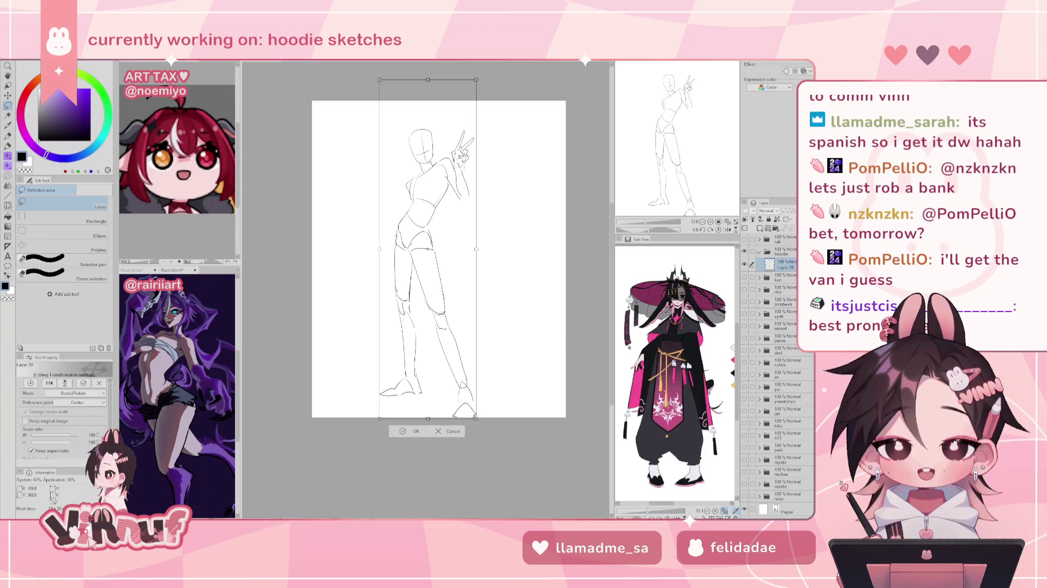
{"action": "left_click", "coordinate": [431, 423]}
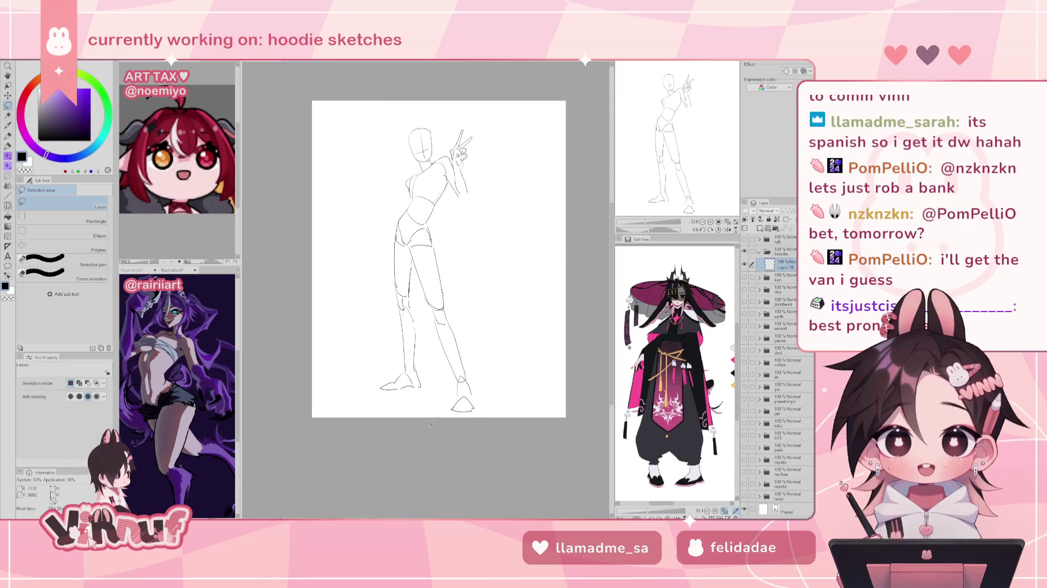
{"action": "key", "text": "p"}
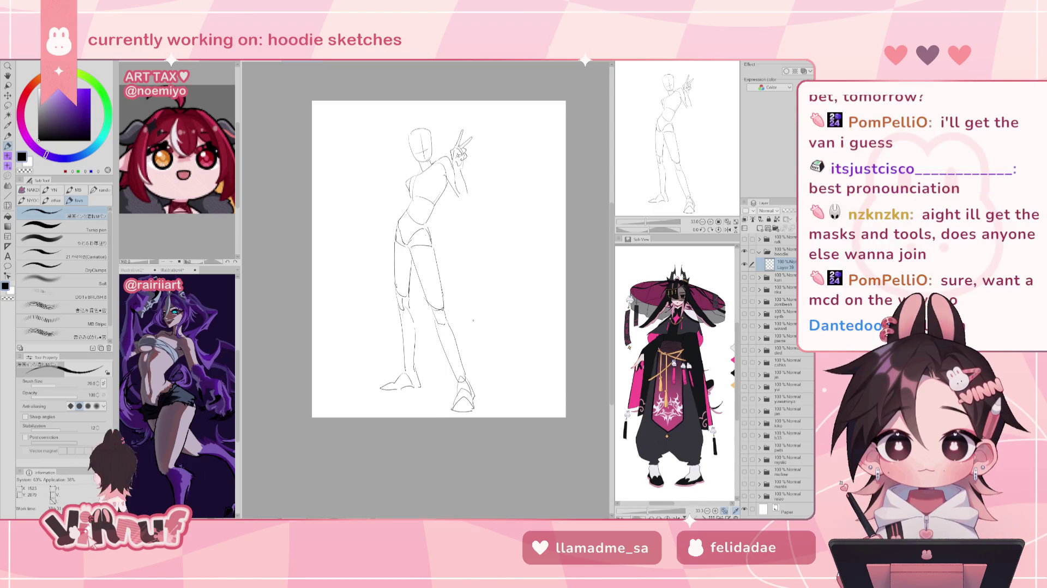
Erase the lower part of the right foot
{"action": "key", "text": "e"}
{"action": "left_click_drag", "start_coordinate": [453, 408], "coordinate": [483, 403]}
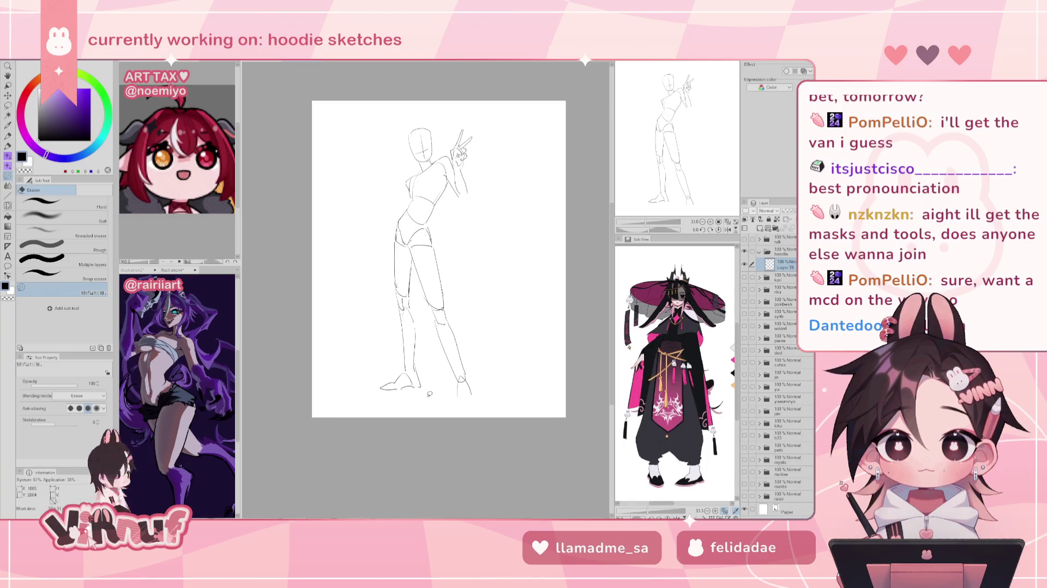
{"action": "key", "text": "p"}
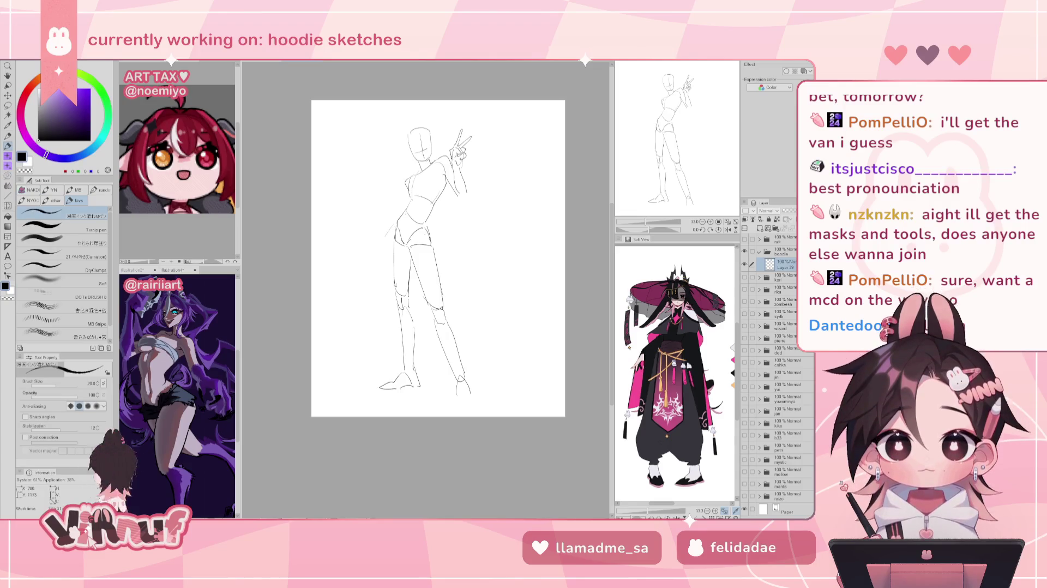
Redraw the outer left-leg line and inner right-thigh line down from the hips
{"action": "left_click_drag", "start_coordinate": [395, 223], "coordinate": [357, 290]}
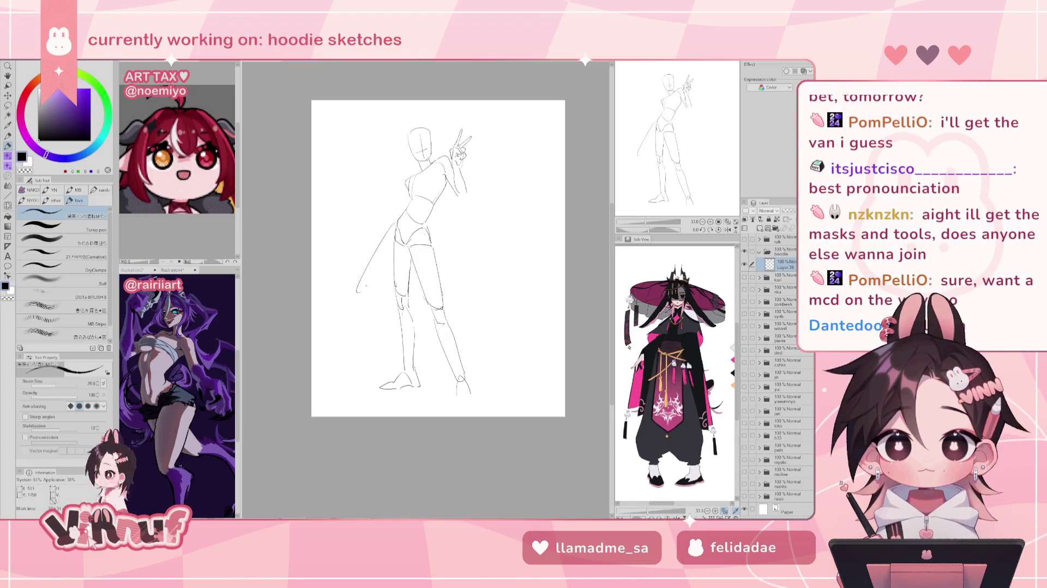
{"action": "left_click_drag", "start_coordinate": [401, 240], "coordinate": [374, 293]}
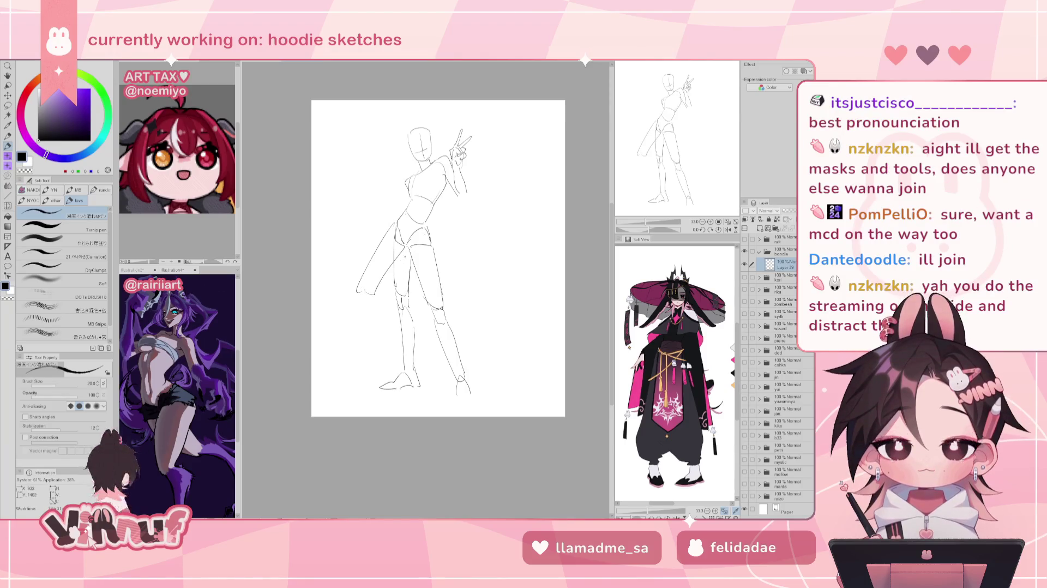
{"action": "left_click_drag", "start_coordinate": [370, 290], "coordinate": [406, 244]}
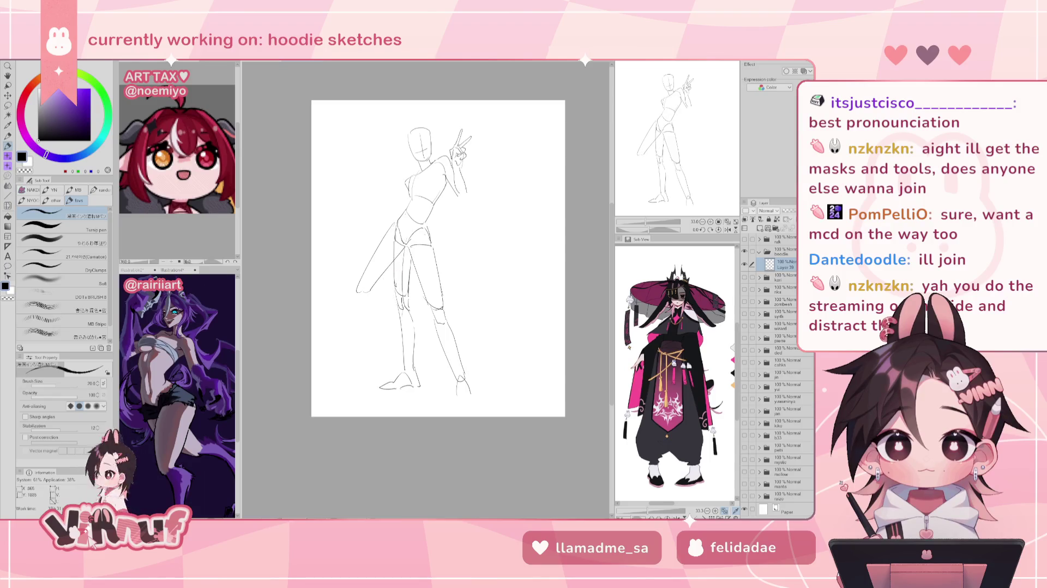
{"action": "left_click_drag", "start_coordinate": [361, 293], "coordinate": [394, 309]}
{"action": "key", "text": "ctrl+z"}
{"action": "key", "text": "ctrl+z"}
{"action": "key", "text": "ctrl+z"}
{"action": "key", "text": "ctrl+z"}
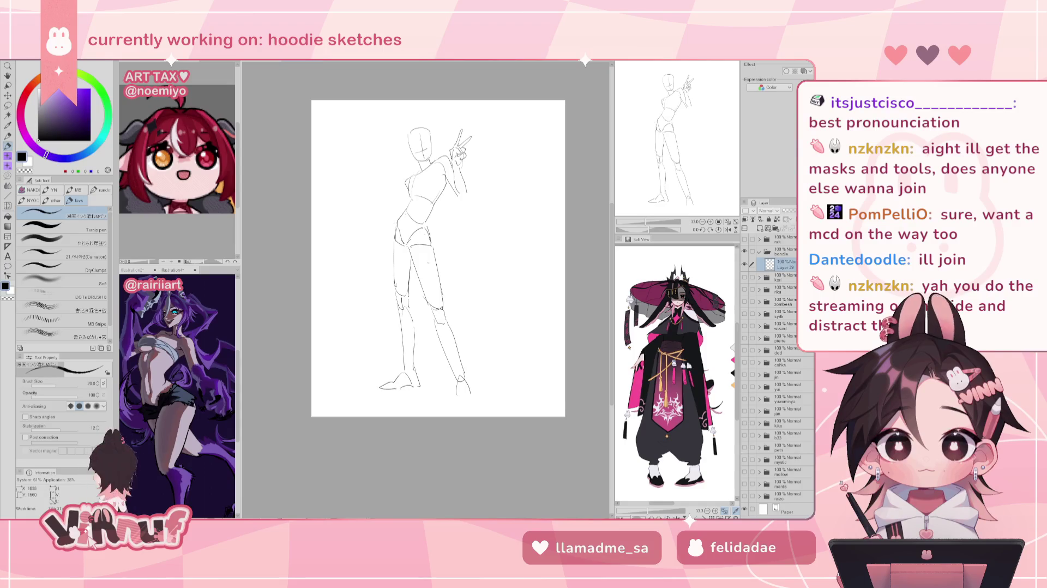
{"action": "left_click_drag", "start_coordinate": [394, 229], "coordinate": [401, 293]}
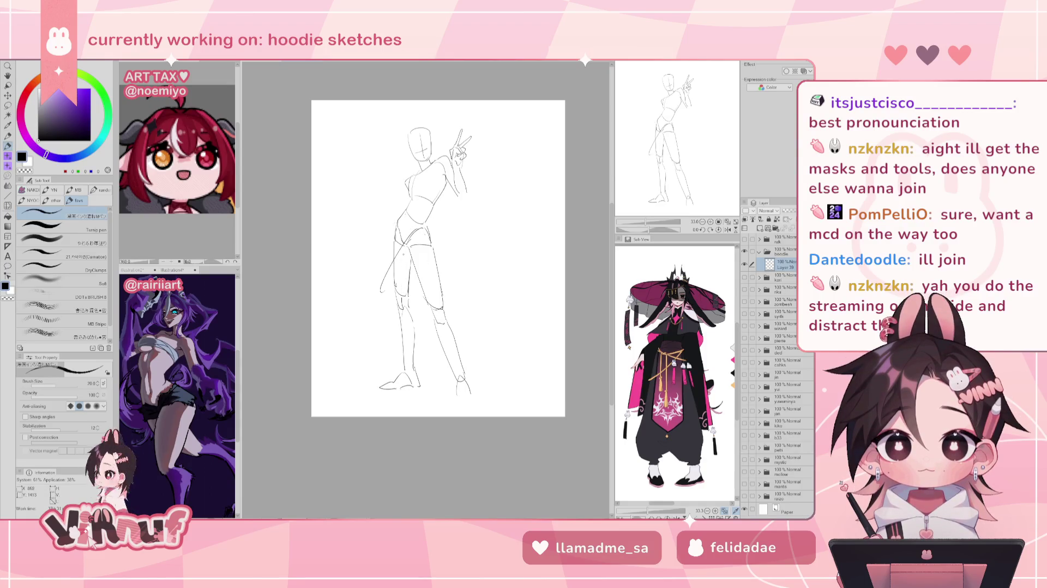
{"action": "left_click_drag", "start_coordinate": [426, 247], "coordinate": [418, 297]}
{"action": "key", "text": "ctrl+z"}
{"action": "left_click_drag", "start_coordinate": [428, 246], "coordinate": [409, 297]}
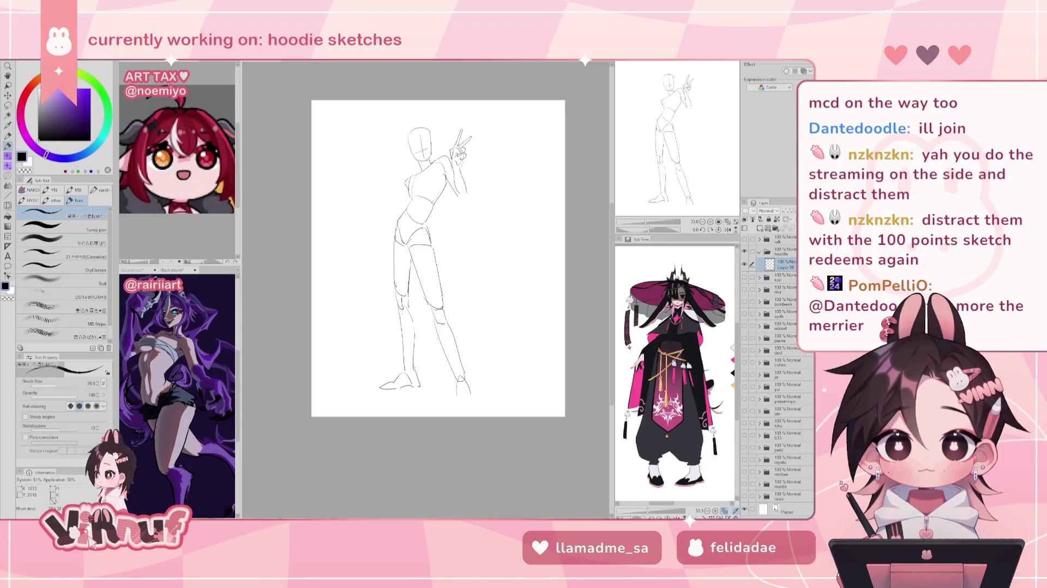
Try small strokes at the left waist and hip, undoing each one
{"action": "left_click_drag", "start_coordinate": [390, 203], "coordinate": [385, 211]}
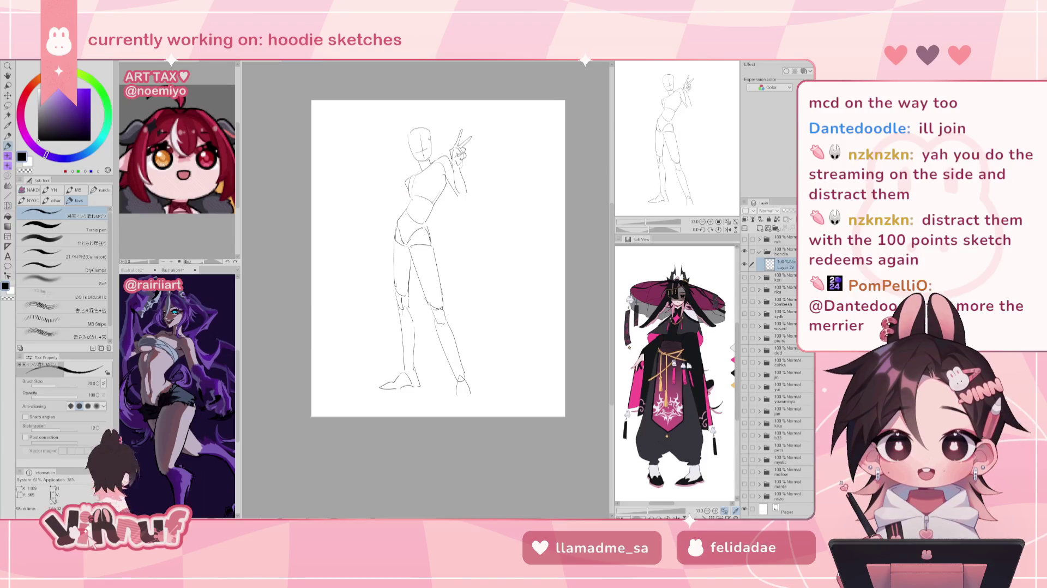
{"action": "key", "text": "ctrl+z"}
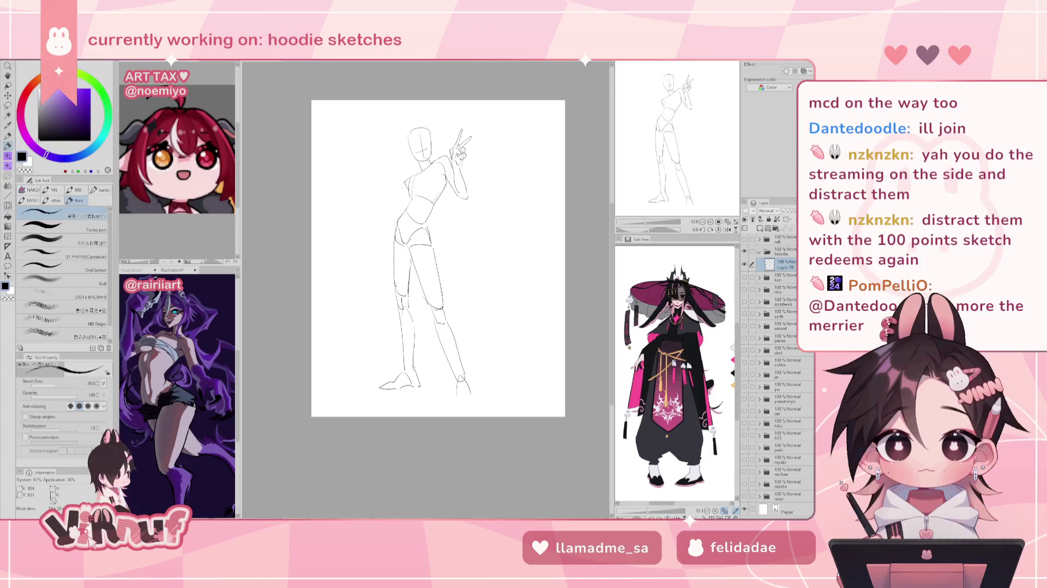
{"action": "left_click_drag", "start_coordinate": [375, 208], "coordinate": [400, 206]}
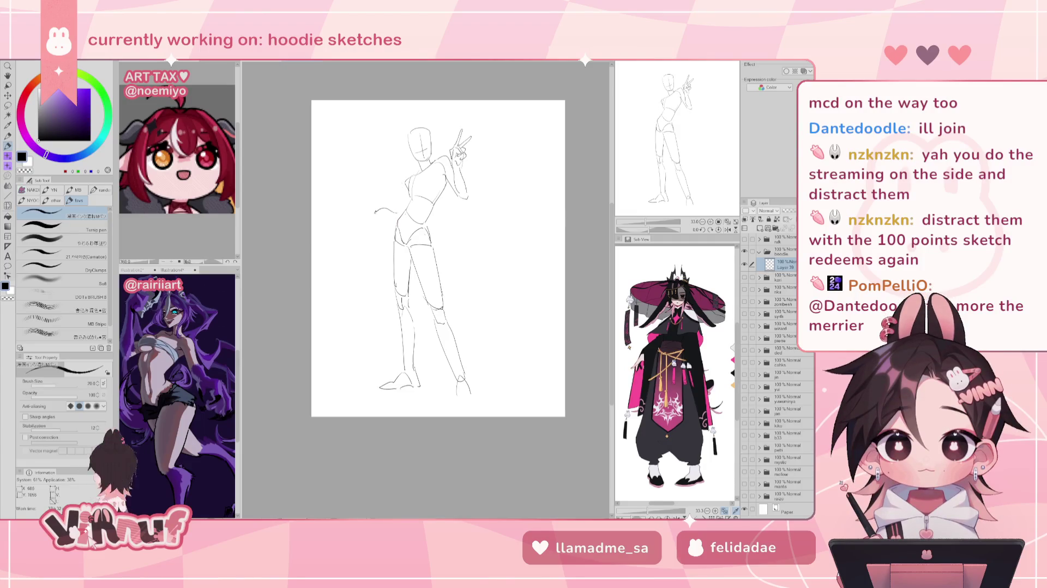
{"action": "key", "text": "ctrl+z"}
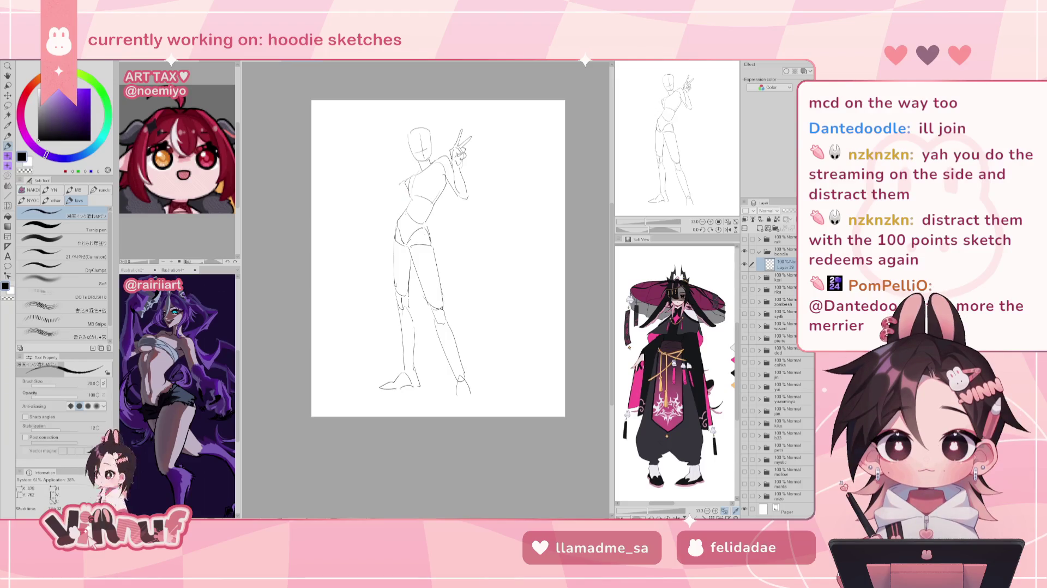
{"action": "left_click_drag", "start_coordinate": [394, 208], "coordinate": [400, 222]}
{"action": "key", "text": "ctrl+z"}
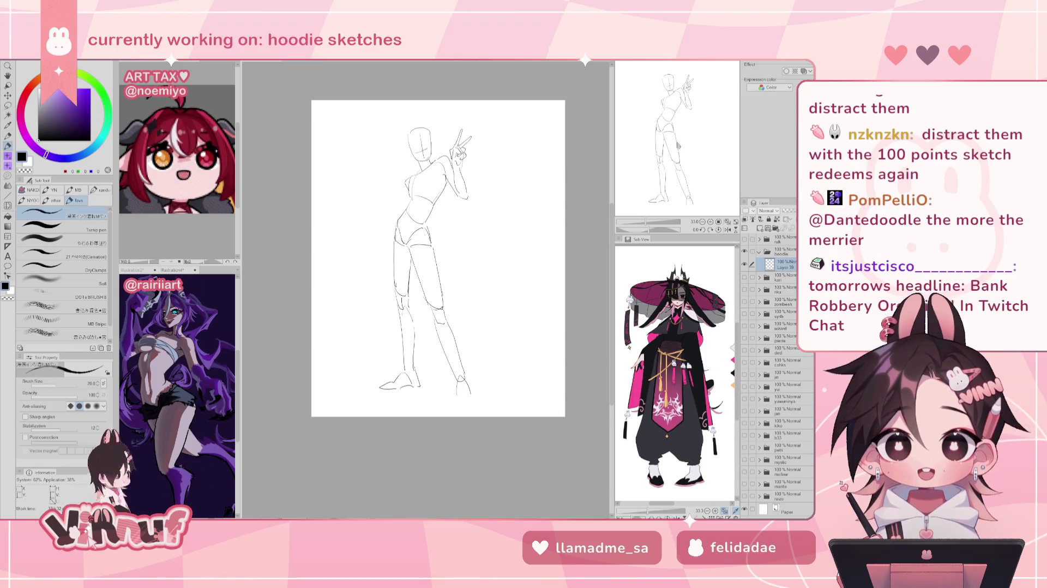
{"action": "left_click_drag", "start_coordinate": [694, 125], "coordinate": [693, 124]}
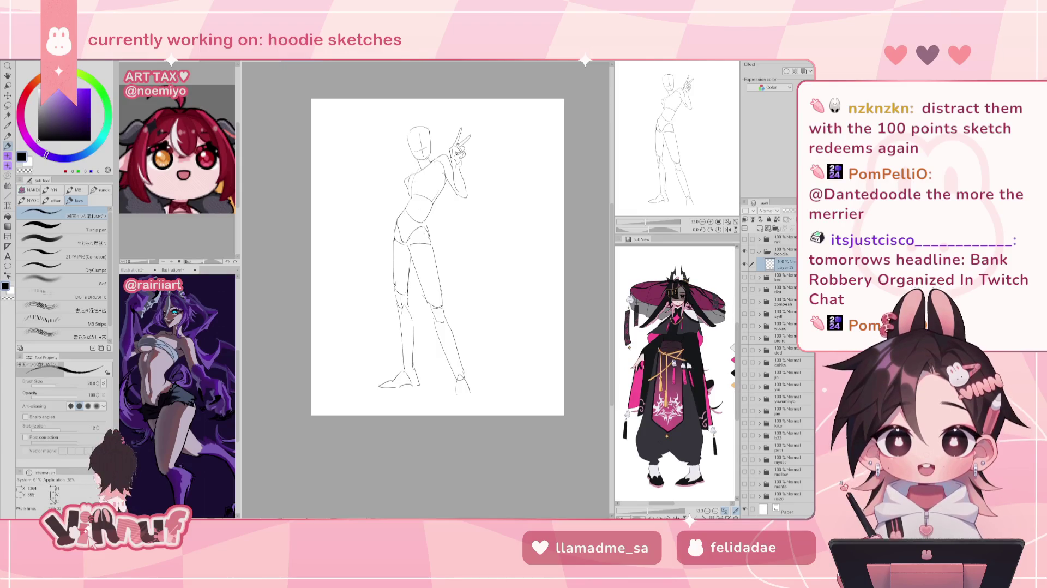
{"action": "key", "text": "m"}
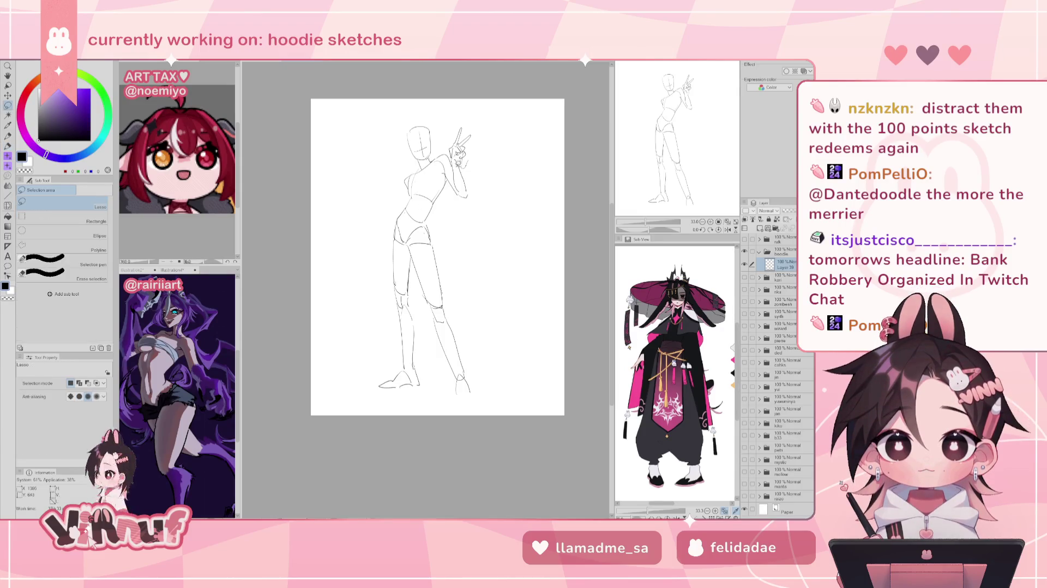
Lasso the raised peace-sign hand and rotate it slightly to a new tilt
{"action": "left_click_drag", "start_coordinate": [463, 114], "coordinate": [463, 115]}
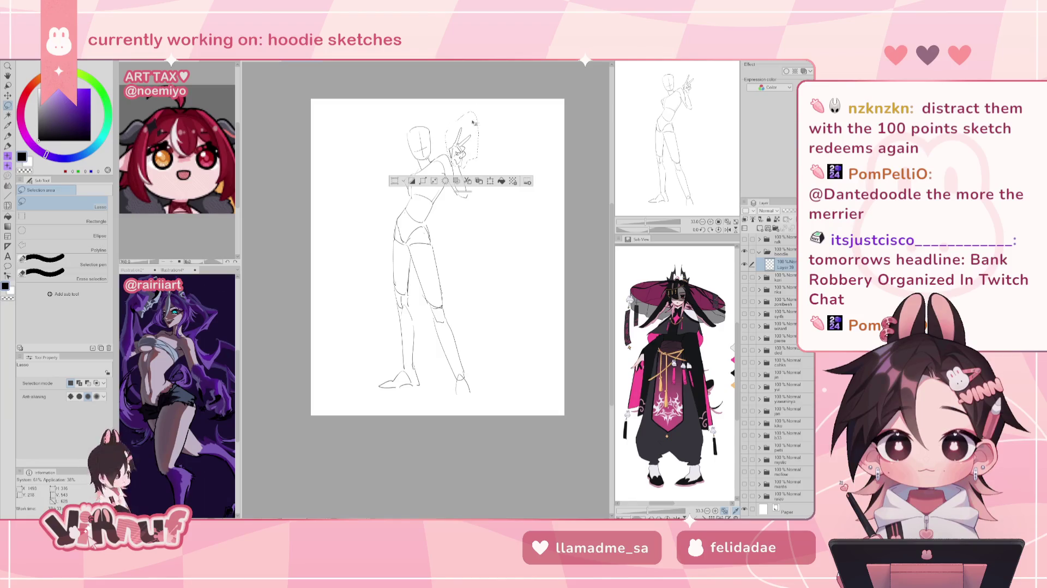
{"action": "key", "text": "ctrl+t"}
{"action": "mouse_move", "coordinate": [458, 166]}
{"action": "left_mouse_down"}
{"action": "mouse_move", "coordinate": [460, 100]}
{"action": "mouse_move", "coordinate": [448, 157]}
{"action": "mouse_move", "coordinate": [491, 155]}
{"action": "left_mouse_up"}
{"action": "left_click", "coordinate": [450, 181]}
{"action": "key", "text": "ctrl+t"}
{"action": "left_click_drag", "start_coordinate": [469, 162], "coordinate": [478, 187]}
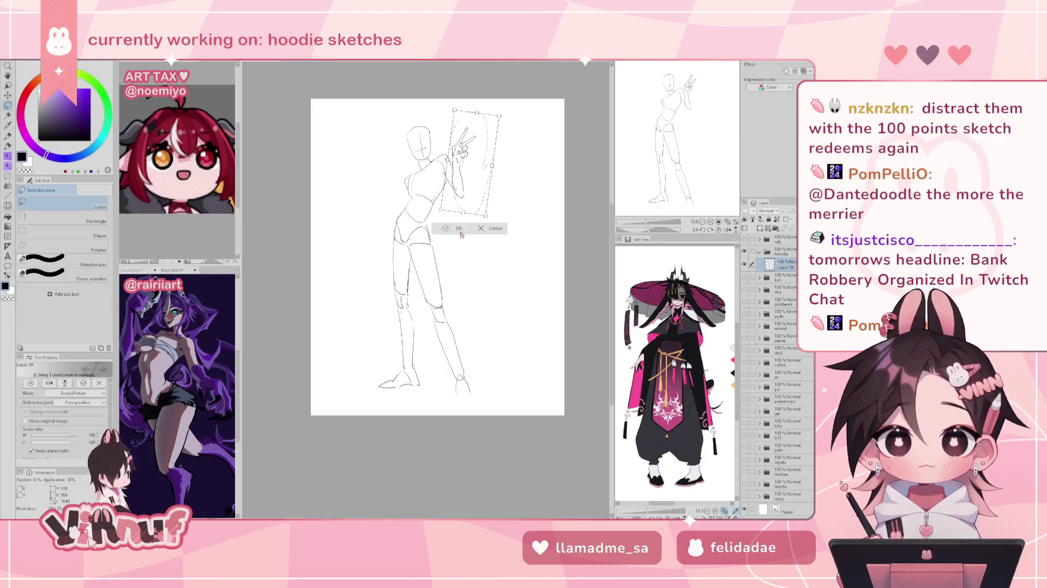
{"action": "key", "text": "Return"}
{"action": "key", "text": "p"}
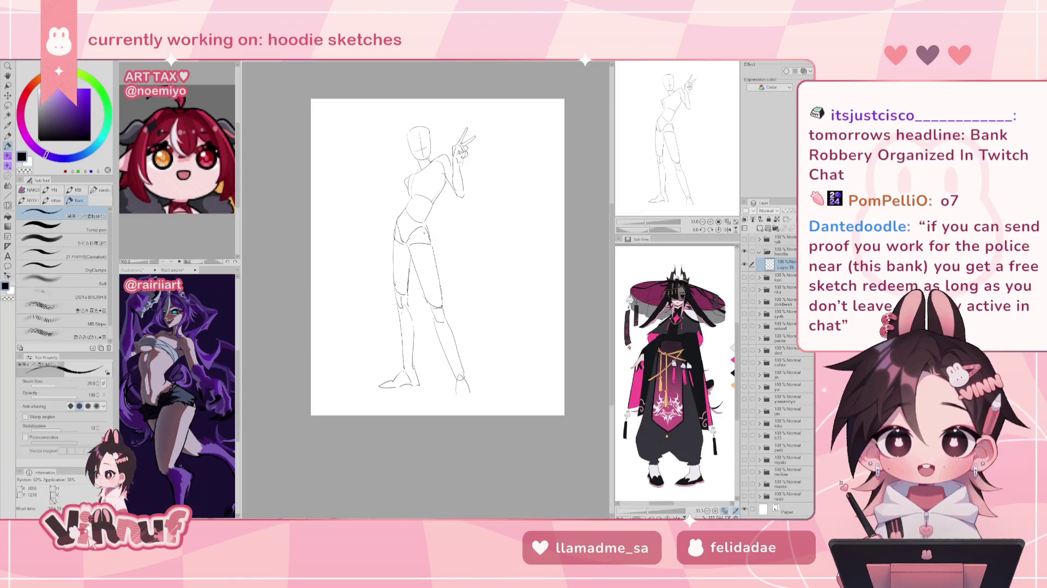
{"action": "key", "text": "e"}
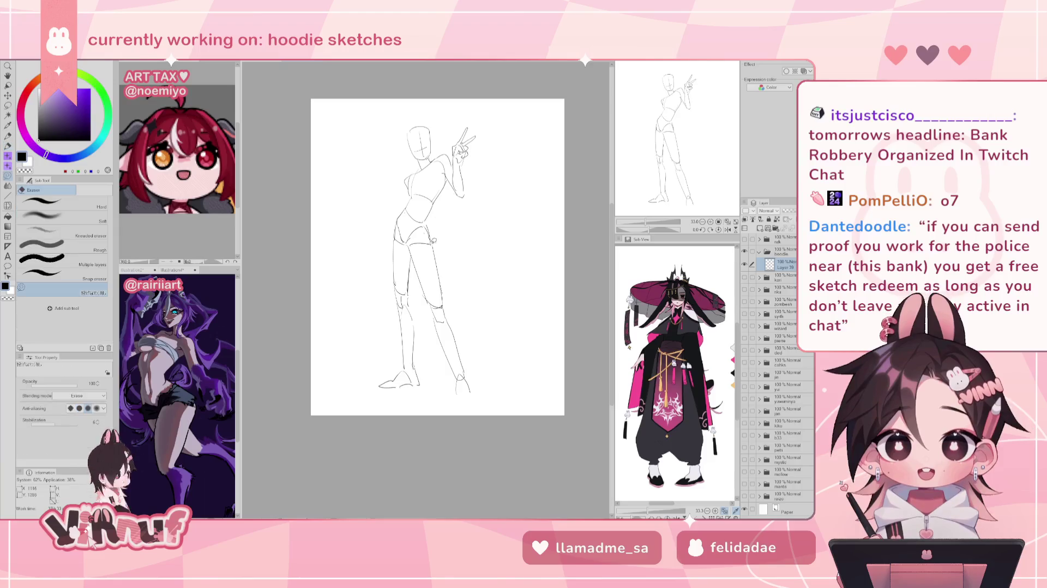
Erase the old legs and lower hips, then rough in a new leg line from the hip
{"action": "left_click_drag", "start_coordinate": [358, 284], "coordinate": [484, 283]}
{"action": "key", "text": "p"}
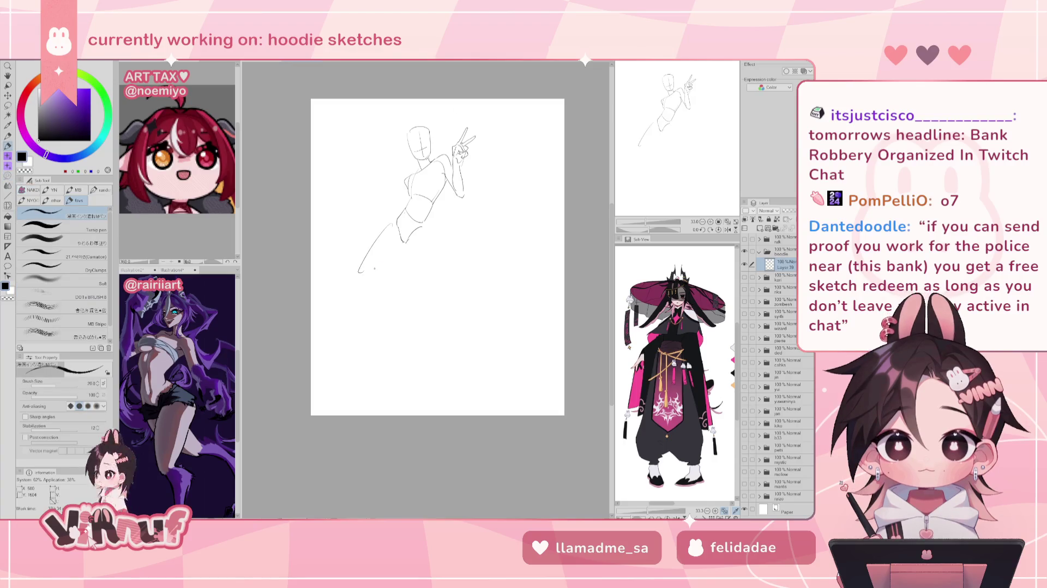
{"action": "left_click_drag", "start_coordinate": [391, 225], "coordinate": [355, 296]}
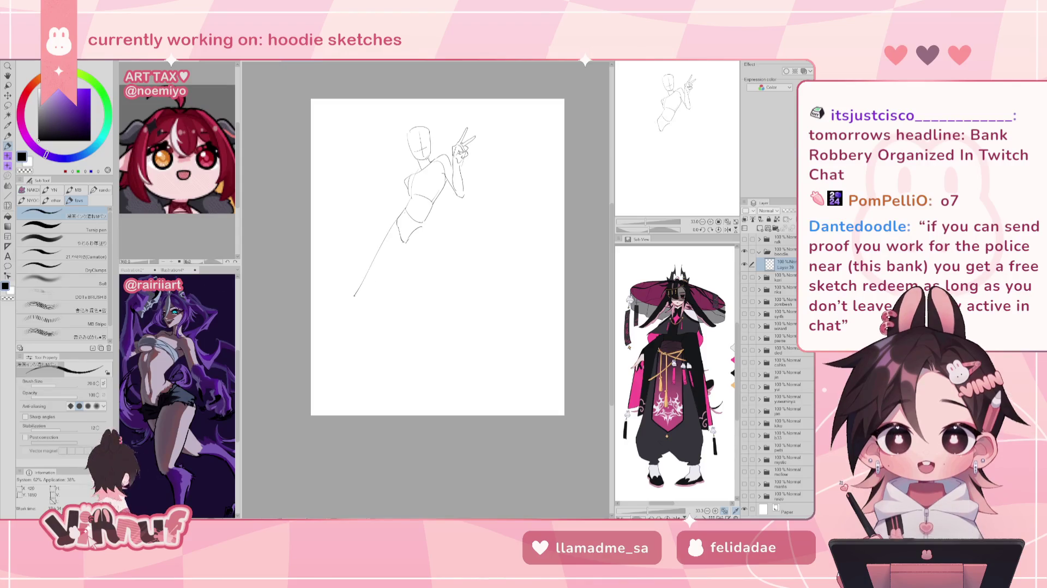
{"action": "key", "text": "ctrl+z"}
{"action": "left_click_drag", "start_coordinate": [392, 224], "coordinate": [344, 329]}
{"action": "key", "text": "ctrl+z"}
{"action": "left_click_drag", "start_coordinate": [392, 224], "coordinate": [357, 289]}
{"action": "left_click_drag", "start_coordinate": [397, 243], "coordinate": [343, 342]}
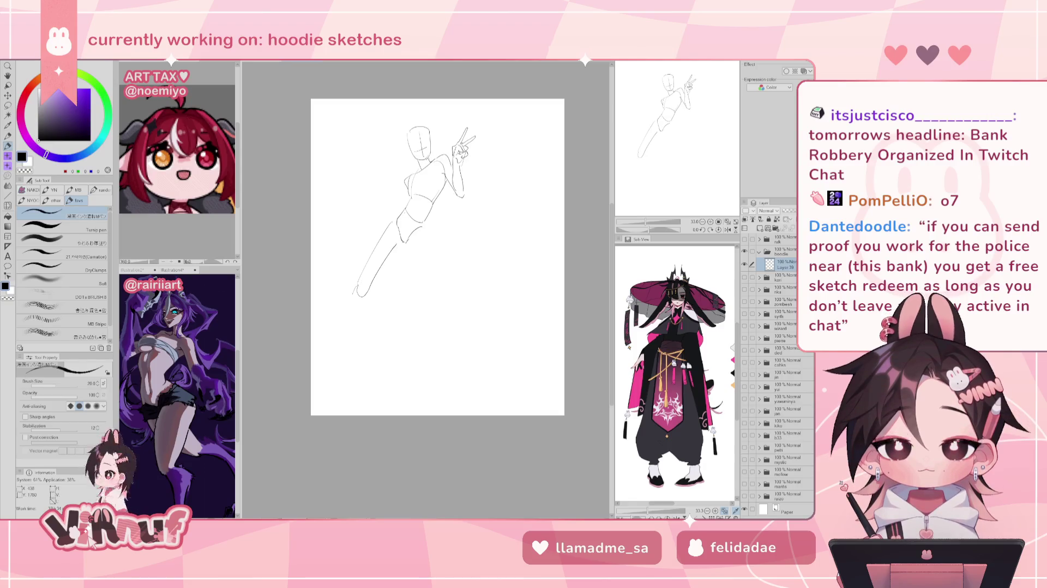
{"action": "key", "text": "ctrl+z"}
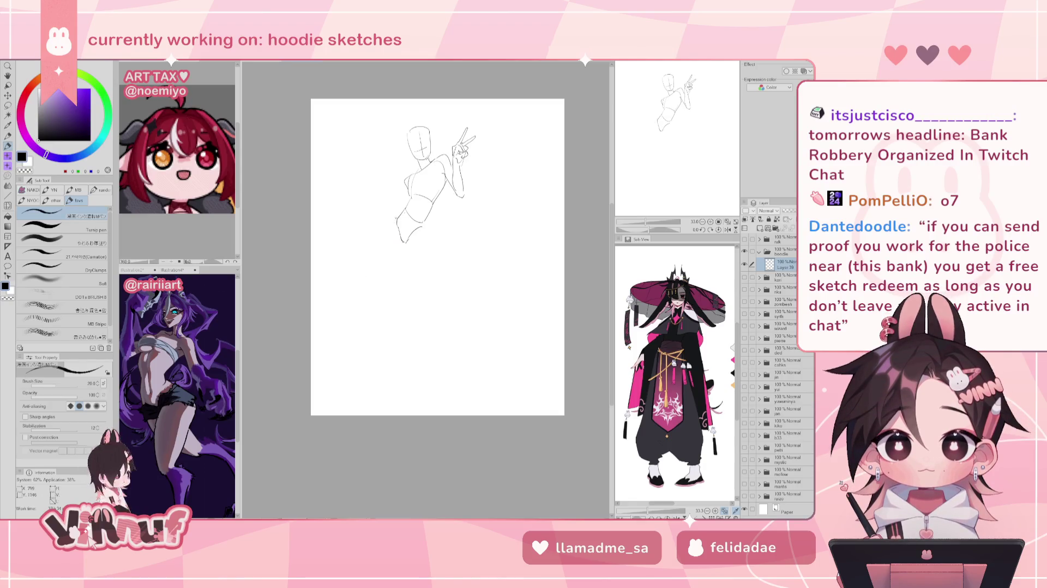
{"action": "key", "text": "ctrl+z"}
Outline the left leg's contours and extend them almost to the page bottom
{"action": "left_click_drag", "start_coordinate": [396, 218], "coordinate": [371, 290]}
{"action": "left_click_drag", "start_coordinate": [404, 242], "coordinate": [374, 289]}
{"action": "key", "text": "ctrl+z"}
{"action": "left_click_drag", "start_coordinate": [396, 218], "coordinate": [369, 294]}
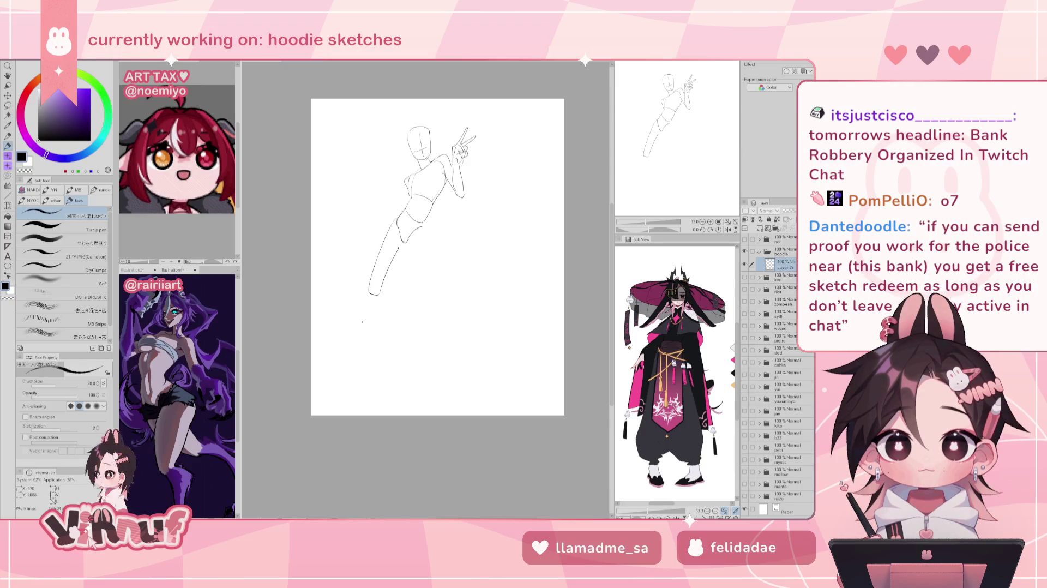
{"action": "key", "text": "ctrl+z"}
{"action": "left_click_drag", "start_coordinate": [368, 289], "coordinate": [359, 349]}
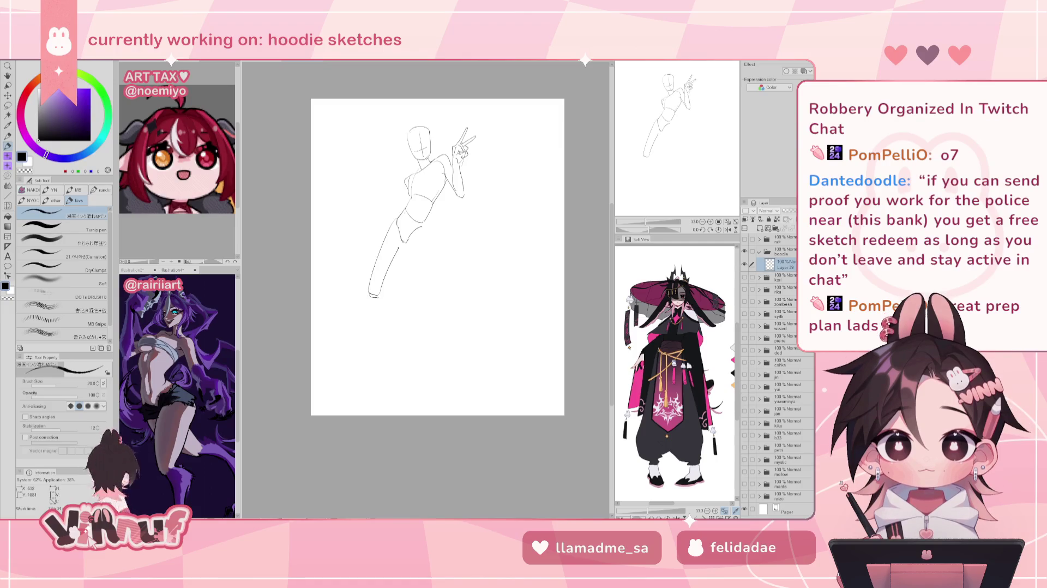
{"action": "mouse_move", "coordinate": [369, 293]}
{"action": "left_mouse_down"}
{"action": "mouse_move", "coordinate": [375, 304]}
{"action": "mouse_move", "coordinate": [354, 366]}
{"action": "left_mouse_up"}
{"action": "left_click", "coordinate": [362, 306]}
{"action": "left_click_drag", "start_coordinate": [374, 315], "coordinate": [363, 359]}
{"action": "key", "text": "ctrl+z"}
{"action": "key", "text": "ctrl+z"}
{"action": "key", "text": "ctrl+z"}
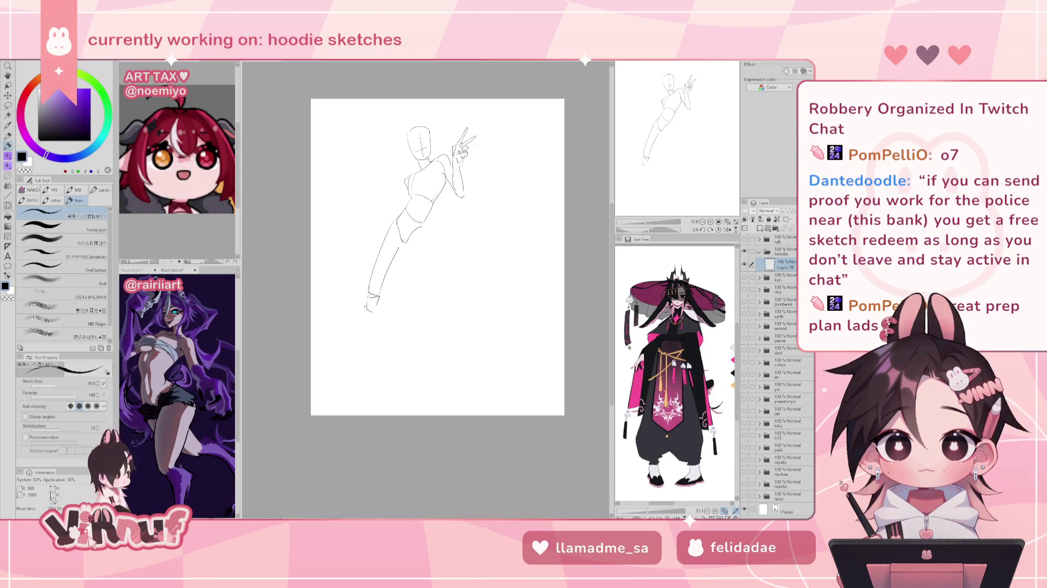
{"action": "left_click_drag", "start_coordinate": [364, 306], "coordinate": [359, 377]}
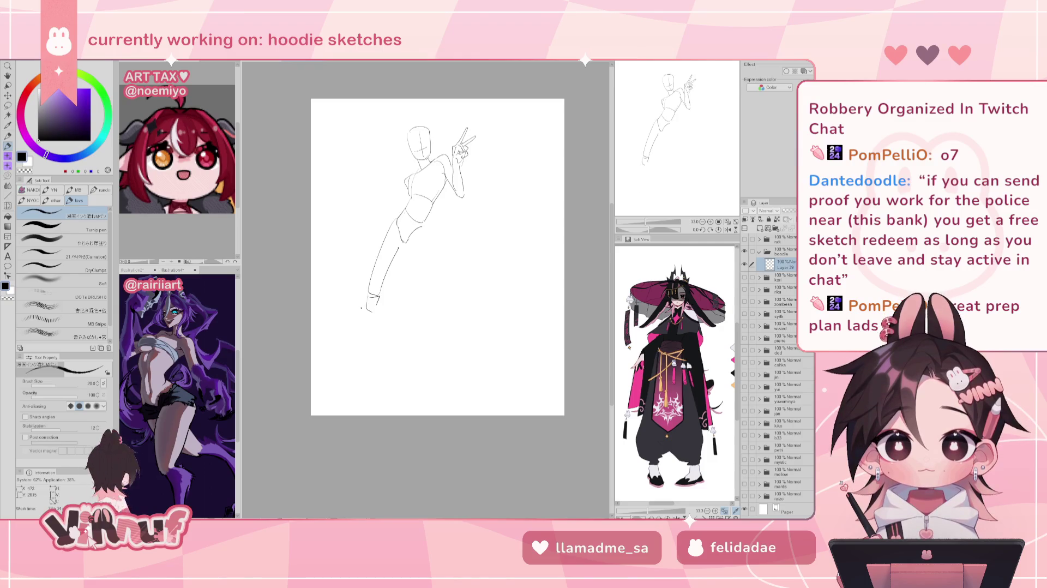
{"action": "left_click_drag", "start_coordinate": [374, 315], "coordinate": [365, 380]}
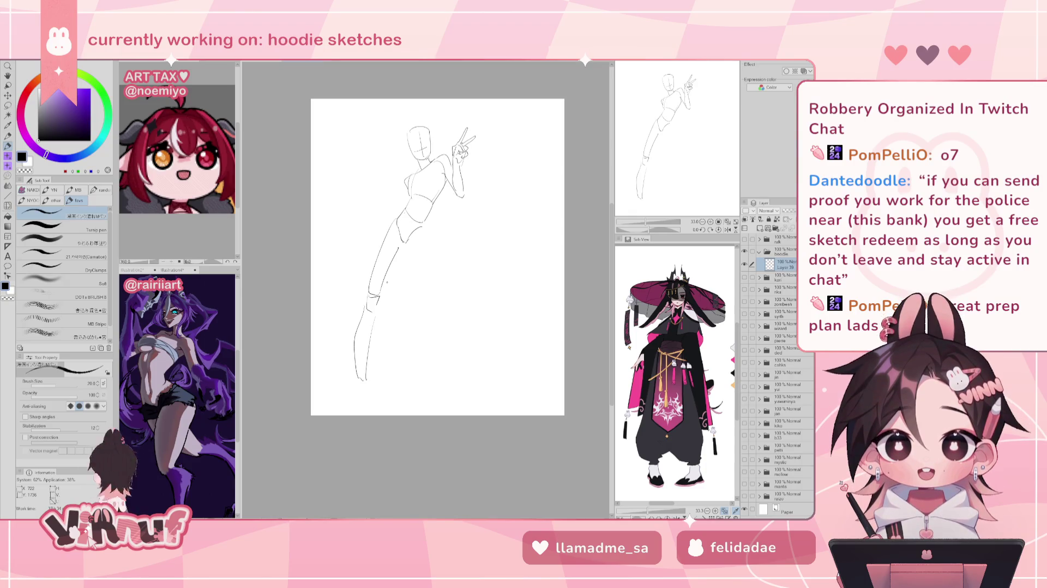
Draw the right leg's two vertical contour lines down from the hip
{"action": "left_click_drag", "start_coordinate": [406, 236], "coordinate": [411, 302]}
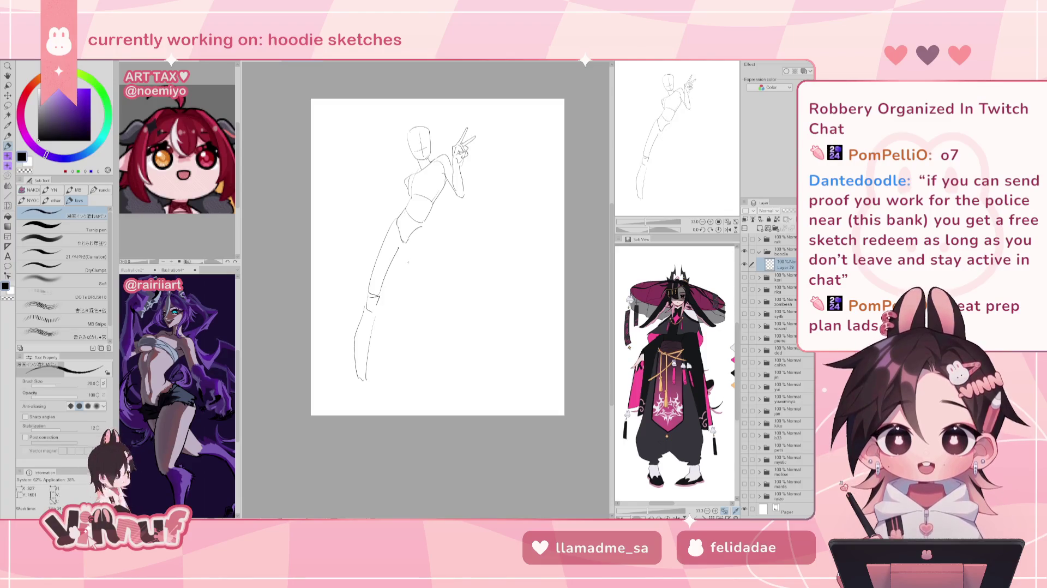
{"action": "key", "text": "ctrl+z"}
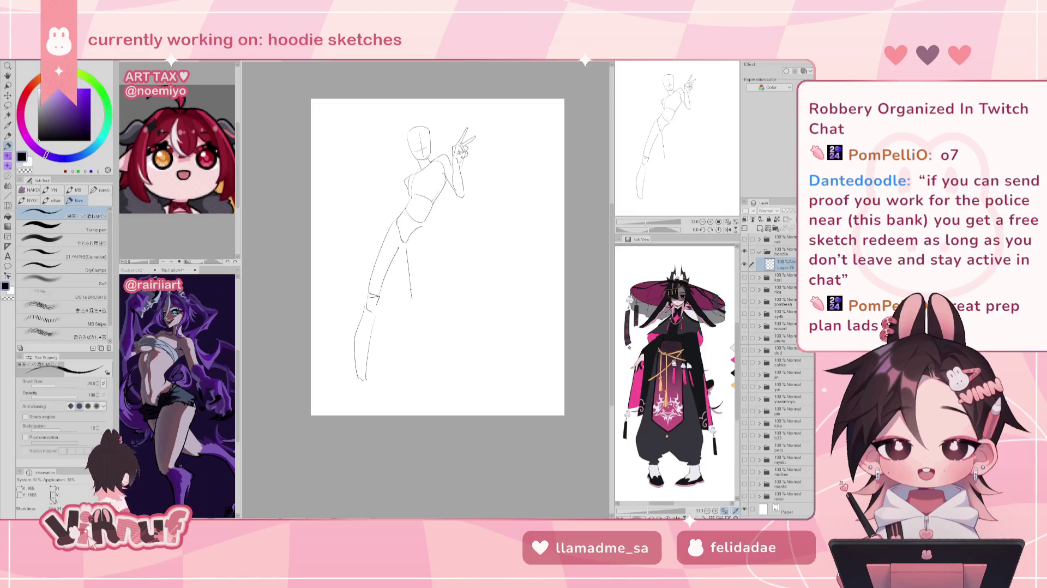
{"action": "left_click_drag", "start_coordinate": [405, 243], "coordinate": [409, 291]}
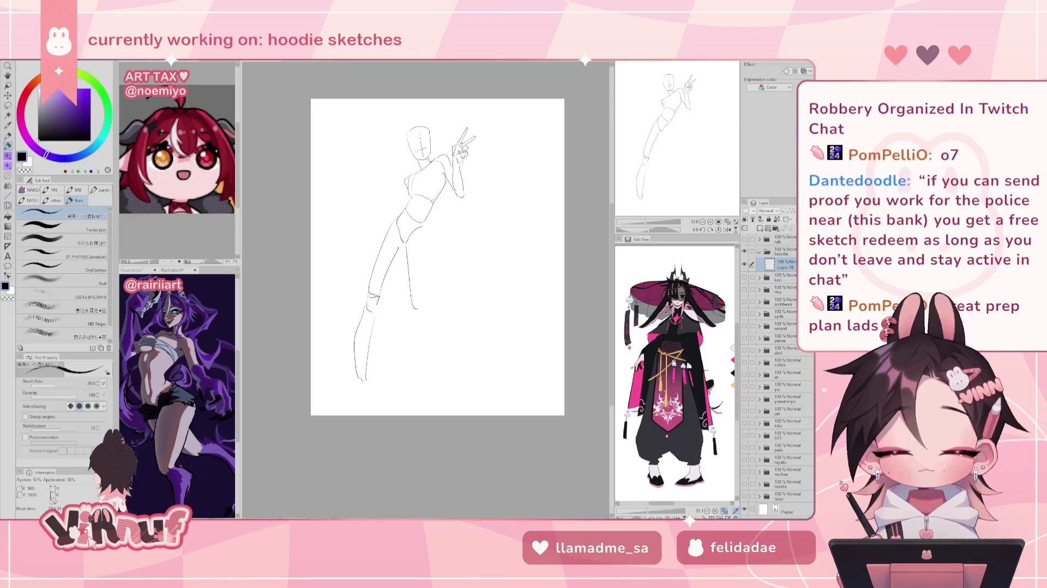
{"action": "left_click_drag", "start_coordinate": [423, 228], "coordinate": [426, 302]}
{"action": "key", "text": "ctrl+z"}
{"action": "left_click_drag", "start_coordinate": [424, 229], "coordinate": [426, 299]}
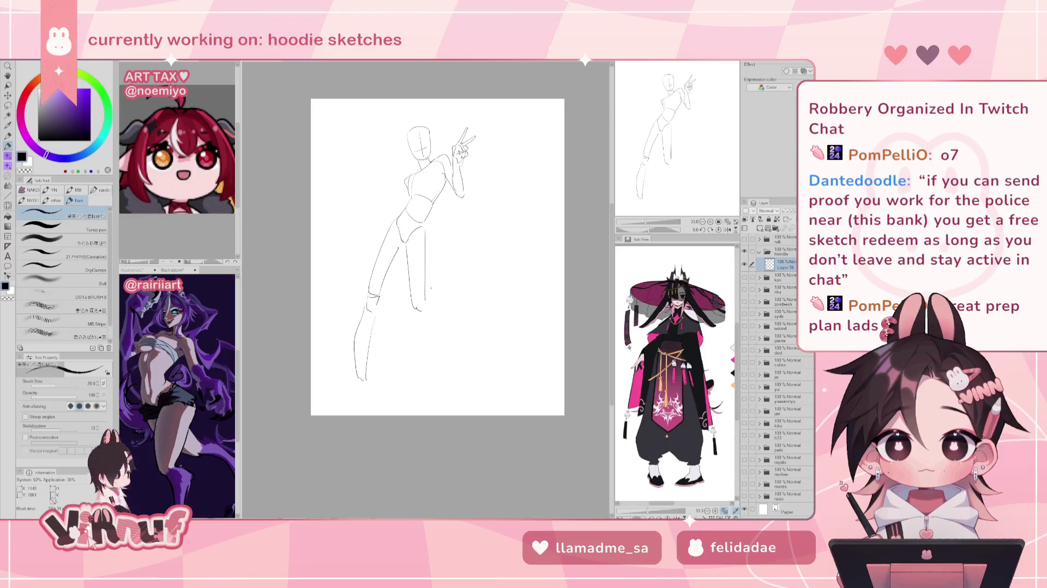
{"action": "mouse_move", "coordinate": [361, 366]}
{"action": "left_mouse_down"}
{"action": "mouse_move", "coordinate": [357, 403]}
{"action": "mouse_move", "coordinate": [380, 410]}
{"action": "left_mouse_up"}
{"action": "key", "text": "ctrl+z"}
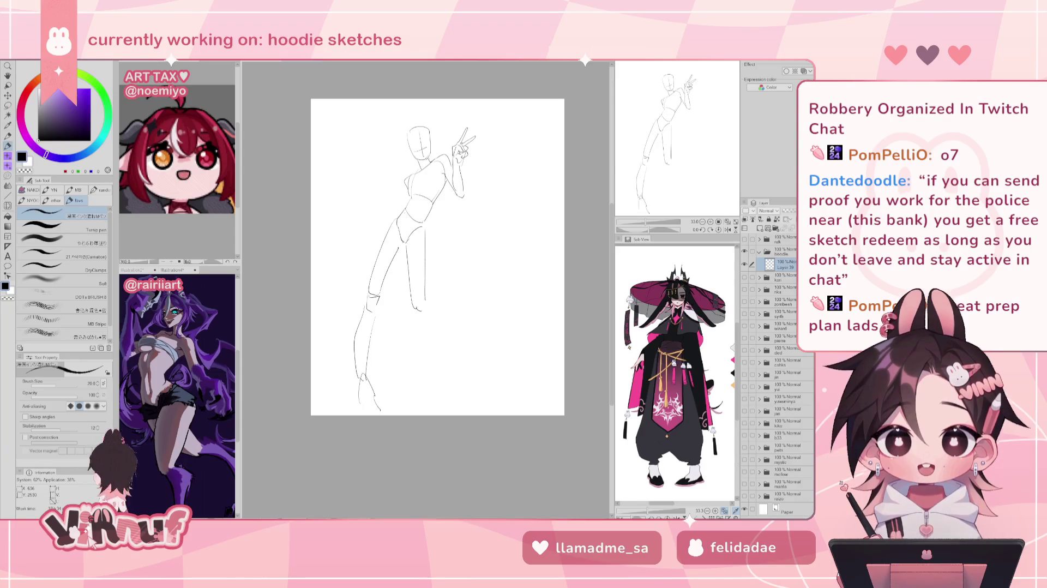
{"action": "key", "text": "ctrl+z"}
{"action": "key", "text": "ctrl+z"}
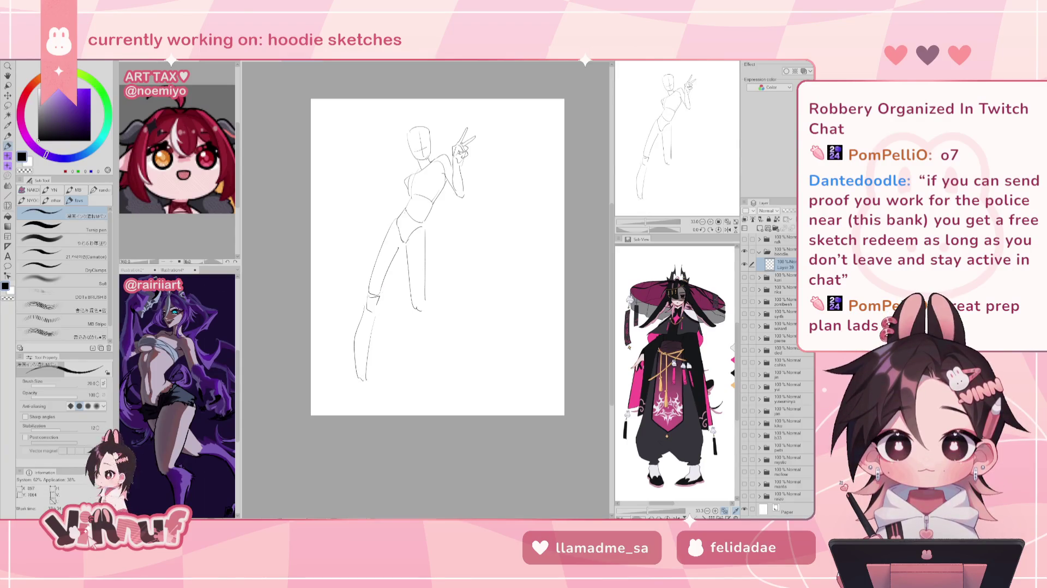
{"action": "left_click_drag", "start_coordinate": [406, 247], "coordinate": [416, 308]}
{"action": "left_click_drag", "start_coordinate": [424, 229], "coordinate": [425, 301]}
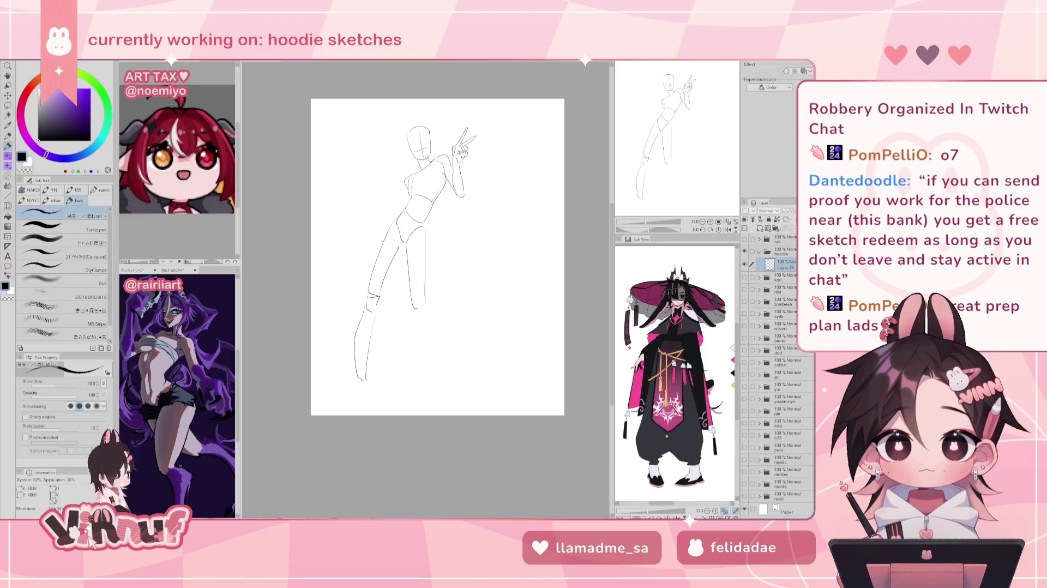
{"action": "key", "text": "ctrl+z"}
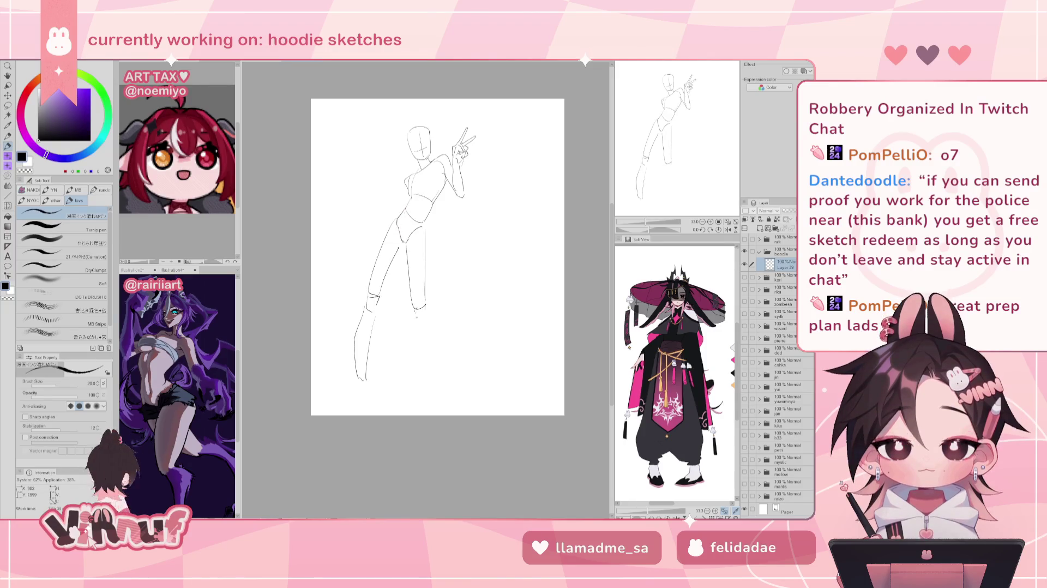
Add the right shin line and erase the stray mark at the bottom left
{"action": "mouse_move", "coordinate": [428, 315]}
{"action": "left_mouse_down"}
{"action": "mouse_move", "coordinate": [439, 338]}
{"action": "mouse_move", "coordinate": [422, 326]}
{"action": "left_mouse_up"}
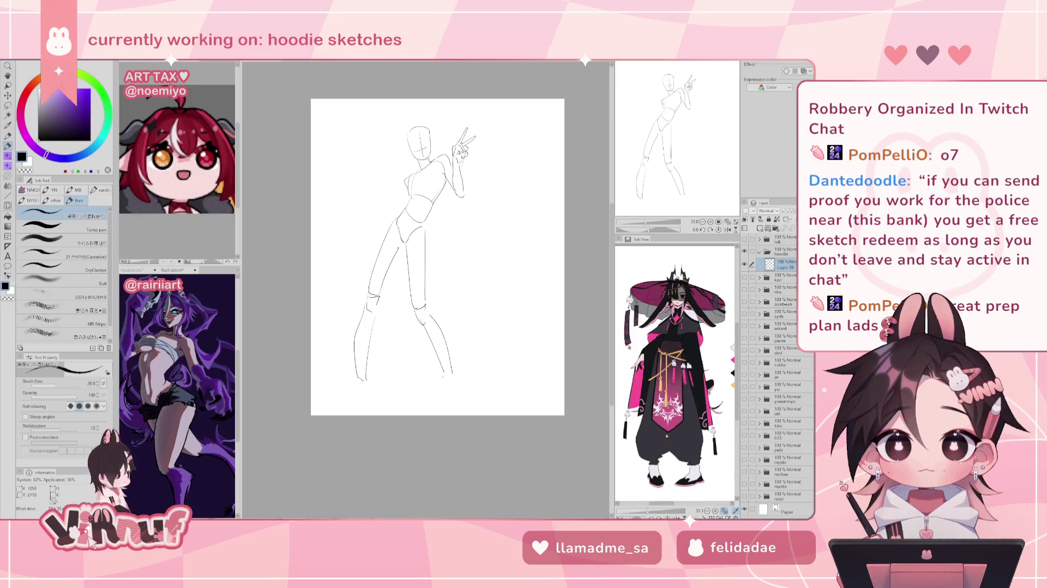
{"action": "left_click_drag", "start_coordinate": [445, 368], "coordinate": [448, 414]}
{"action": "key", "text": "ctrl+z"}
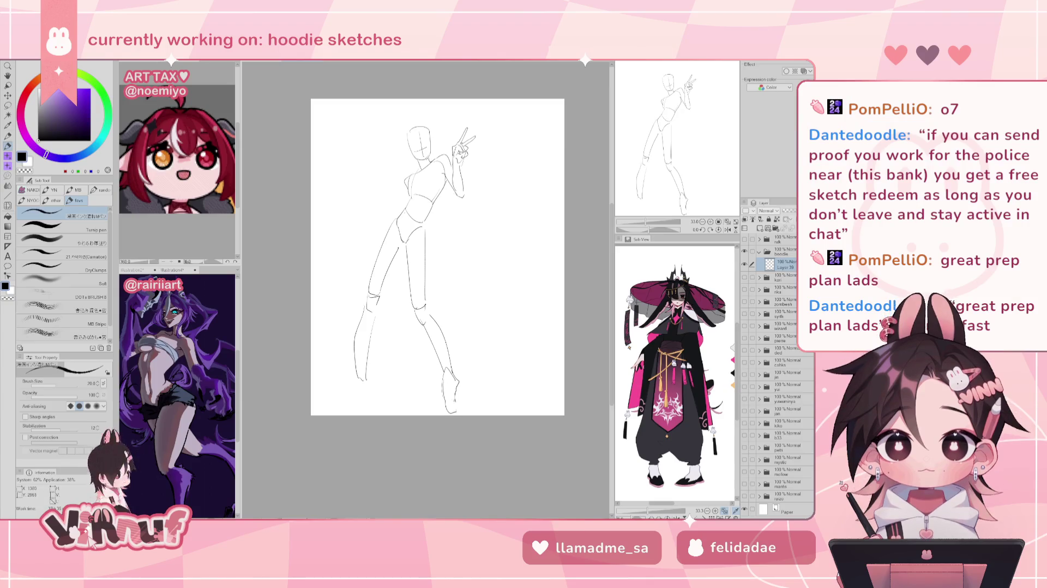
{"action": "key", "text": "ctrl+z"}
{"action": "key", "text": "ctrl+z"}
{"action": "key", "text": "ctrl+z"}
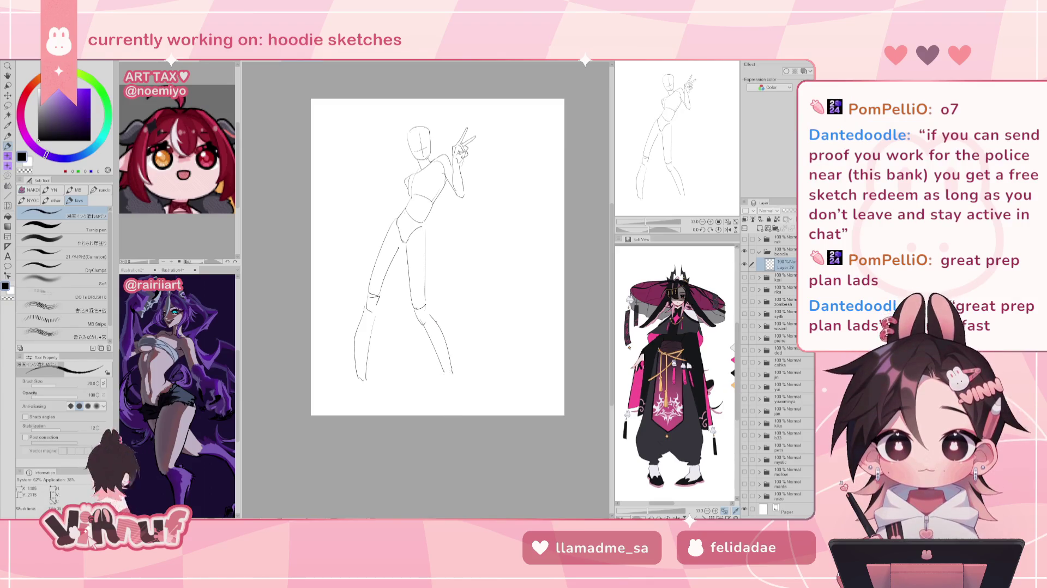
{"action": "key", "text": "e"}
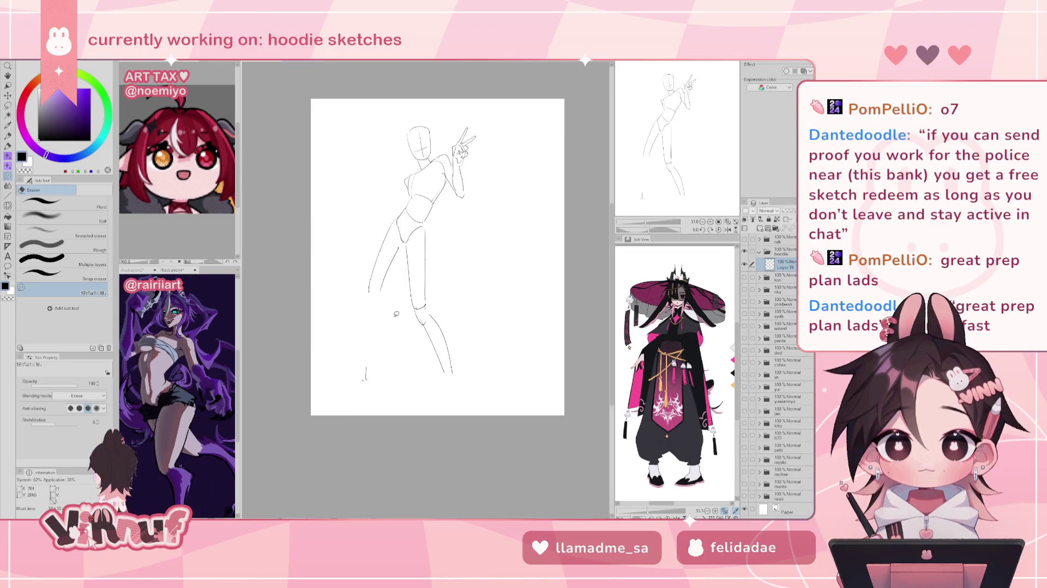
{"action": "left_click_drag", "start_coordinate": [364, 370], "coordinate": [367, 381]}
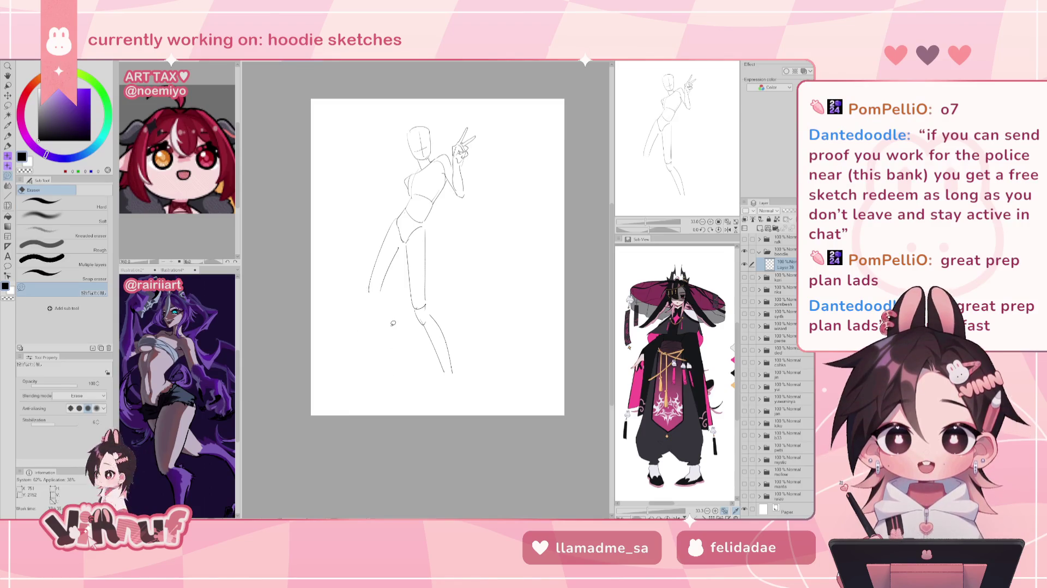
{"action": "key", "text": "p"}
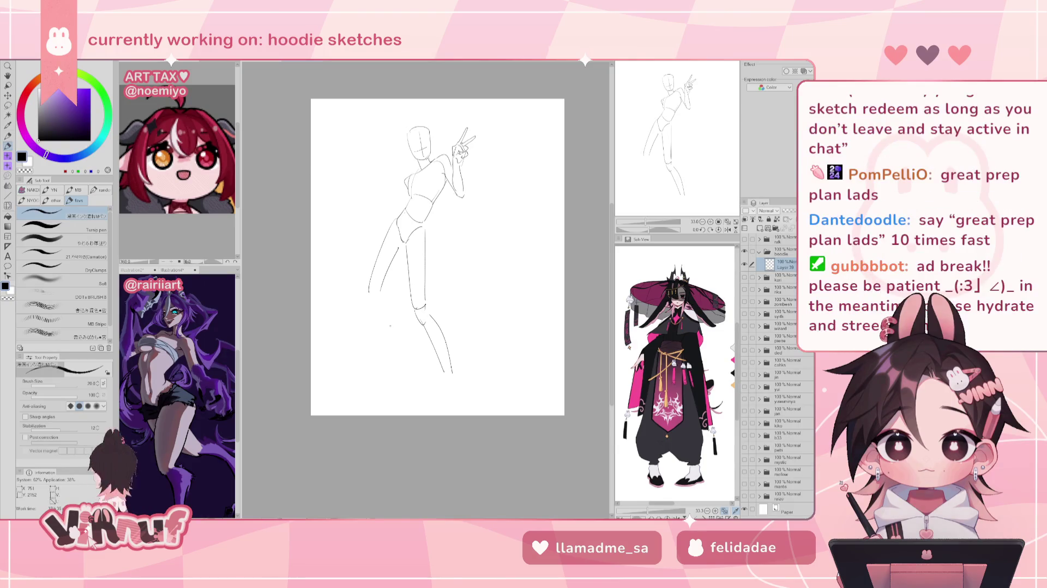
Shift the sketch slightly right and up, then draw the left foot and right foot's sole
{"action": "left_click_drag", "start_coordinate": [414, 246], "coordinate": [429, 241]}
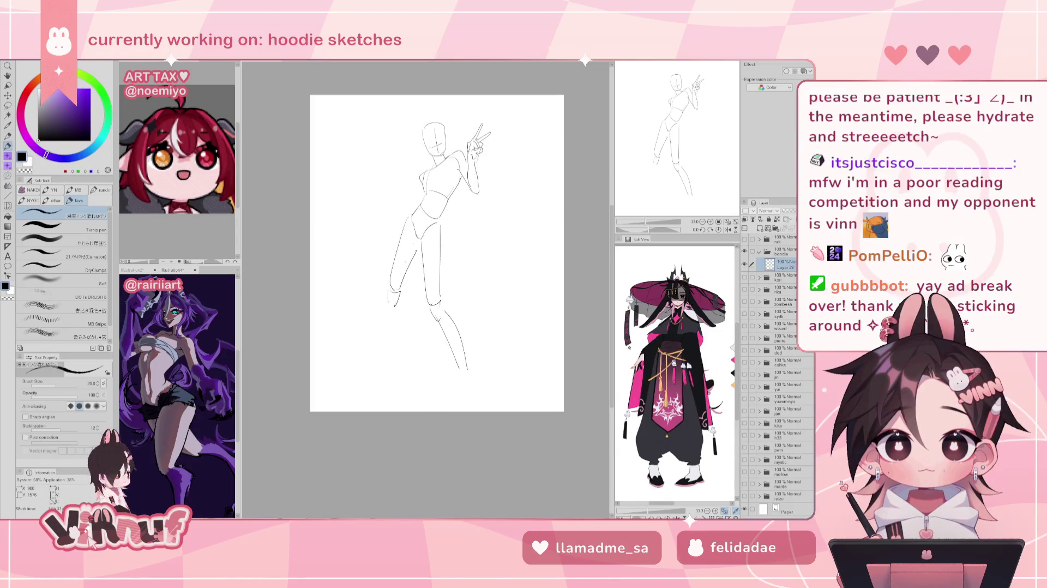
{"action": "left_click_drag", "start_coordinate": [377, 297], "coordinate": [380, 369]}
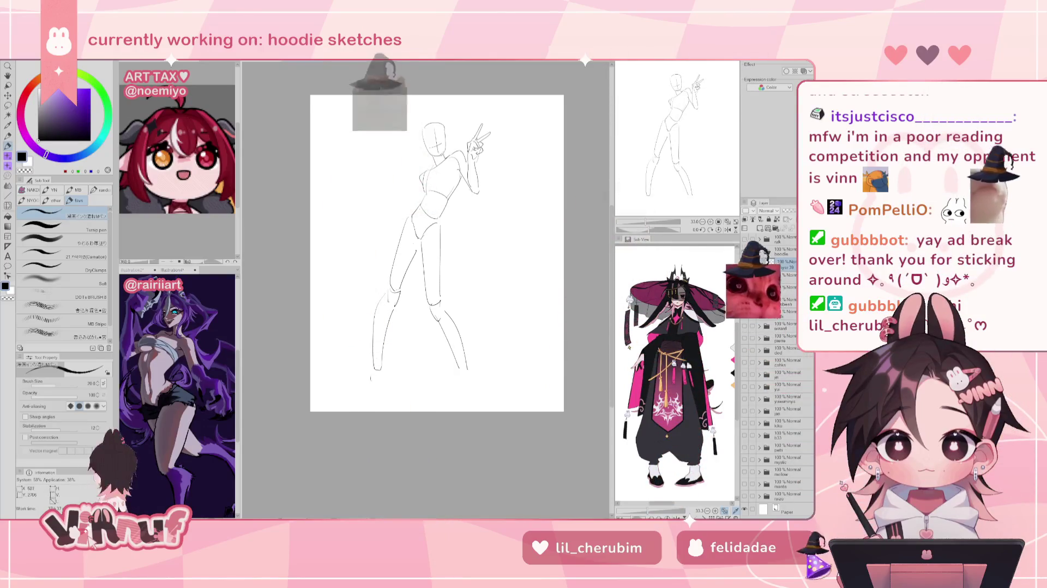
{"action": "left_click_drag", "start_coordinate": [381, 366], "coordinate": [395, 391]}
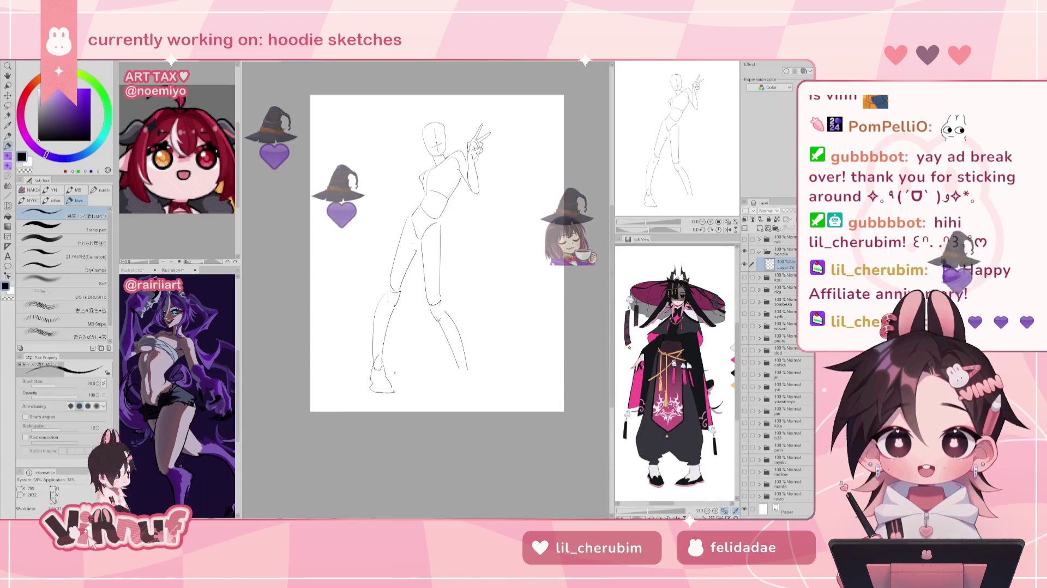
{"action": "left_click_drag", "start_coordinate": [456, 359], "coordinate": [459, 372]}
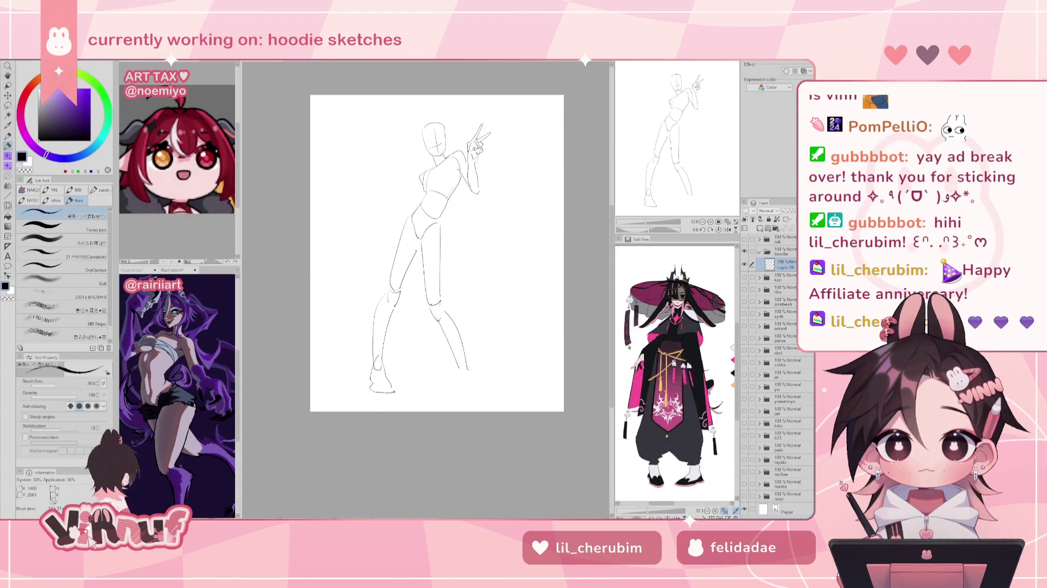
{"action": "key", "text": "ctrl+z"}
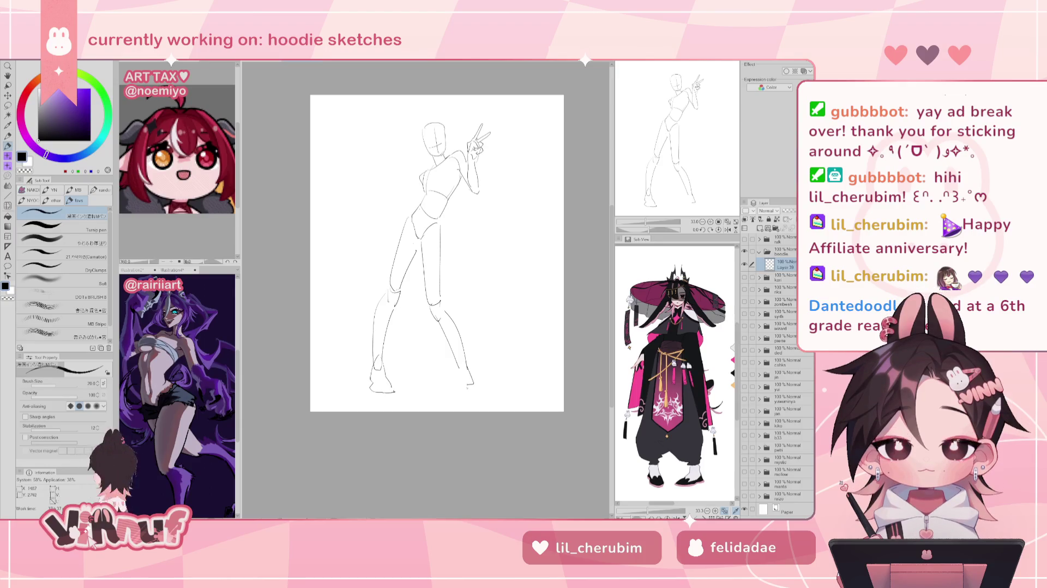
{"action": "left_click_drag", "start_coordinate": [472, 383], "coordinate": [436, 391]}
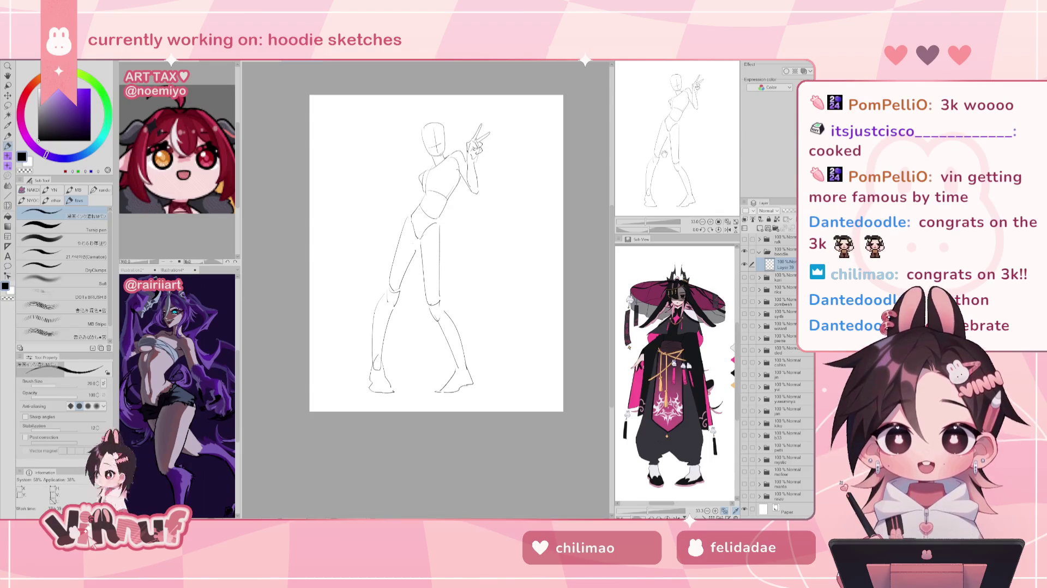
Switch to the Liquify brush with the J shortcut
{"action": "key", "text": "j"}
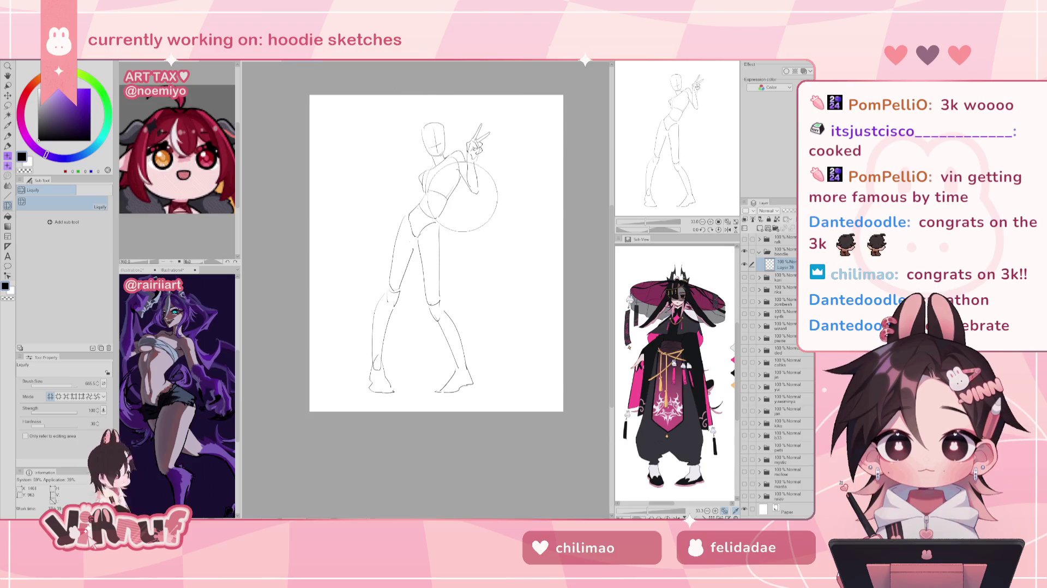
Push the raised arm's elbow lines slightly downward with the Liquify brush
{"action": "left_click_drag", "start_coordinate": [463, 196], "coordinate": [481, 208]}
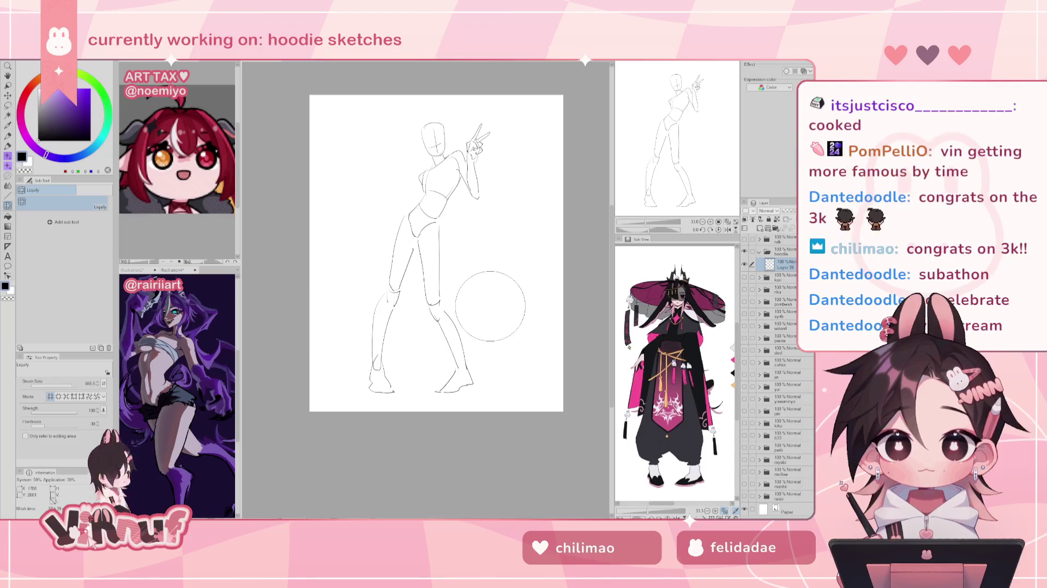
{"action": "key", "text": "p"}
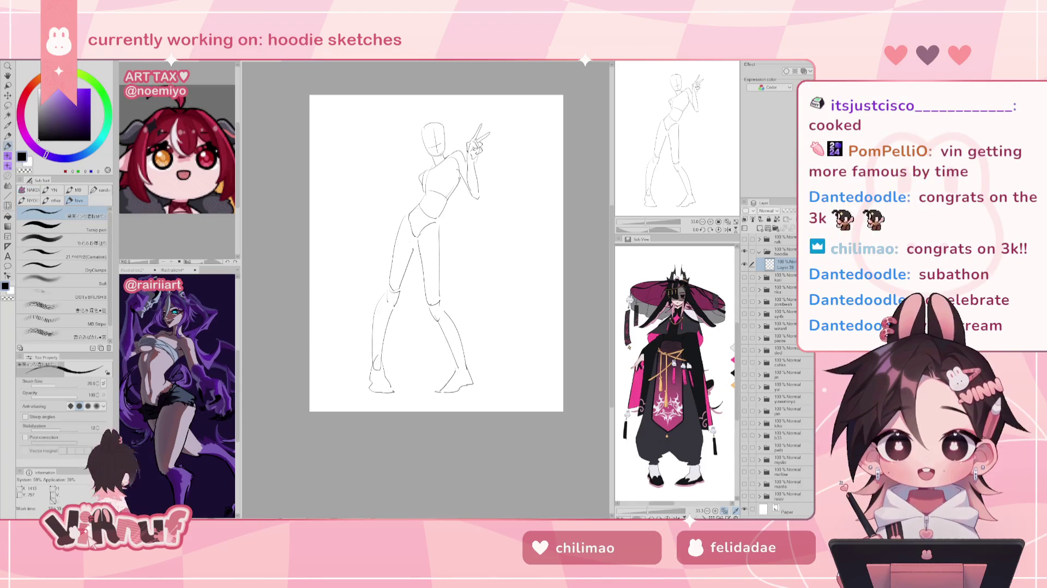
{"action": "key", "text": "e"}
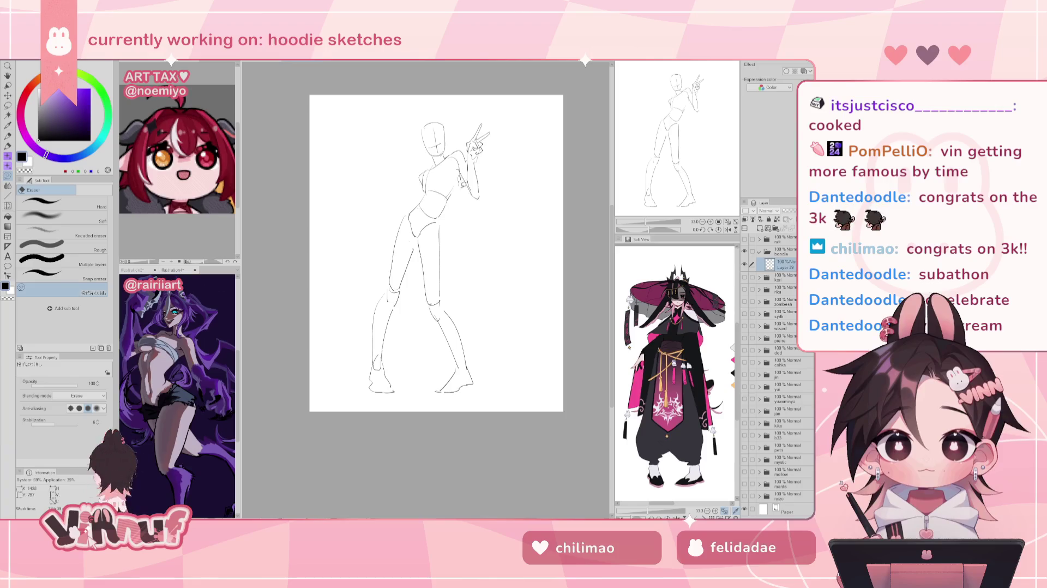
{"action": "key", "text": "p"}
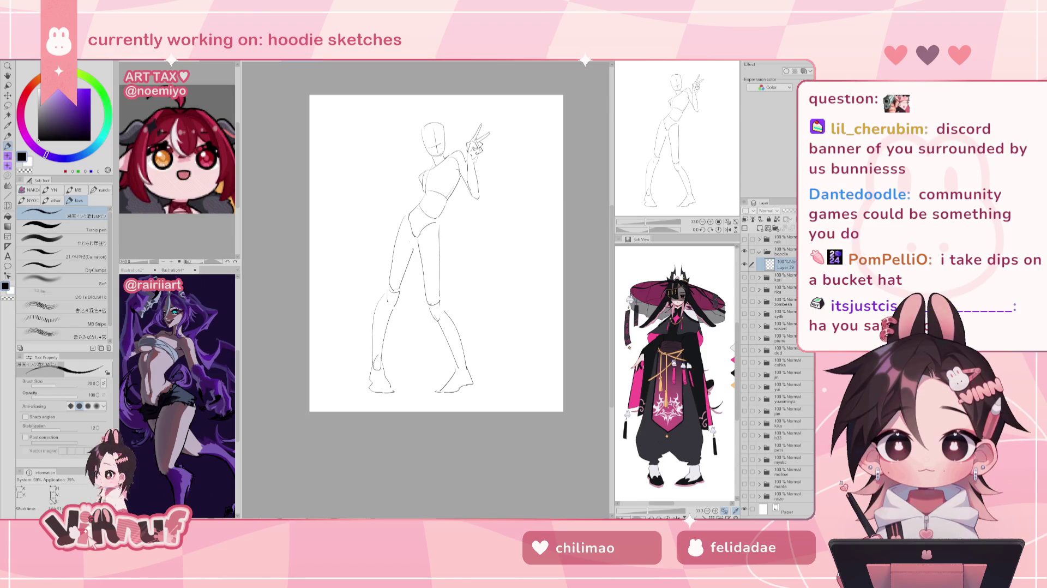
Bring up the chibi characters document with Ctrl+Tab
{"action": "key", "text": "ctrl+Tab"}
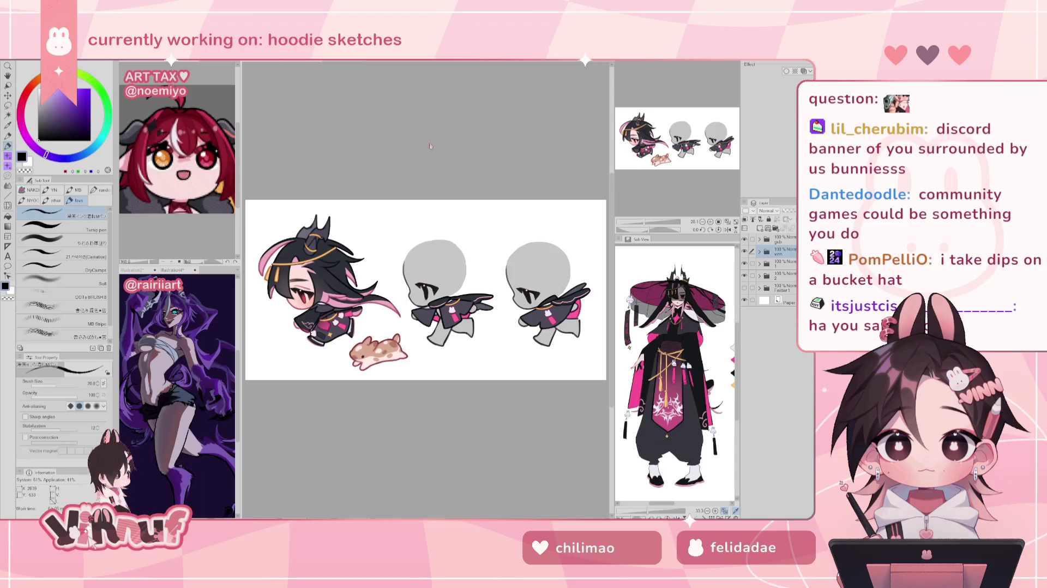
Look over the left chibi character, then bring up the stream-layout illustration
{"action": "scroll", "coordinate": [484, 321], "scroll_direction": "up", "scroll_amount": 4}
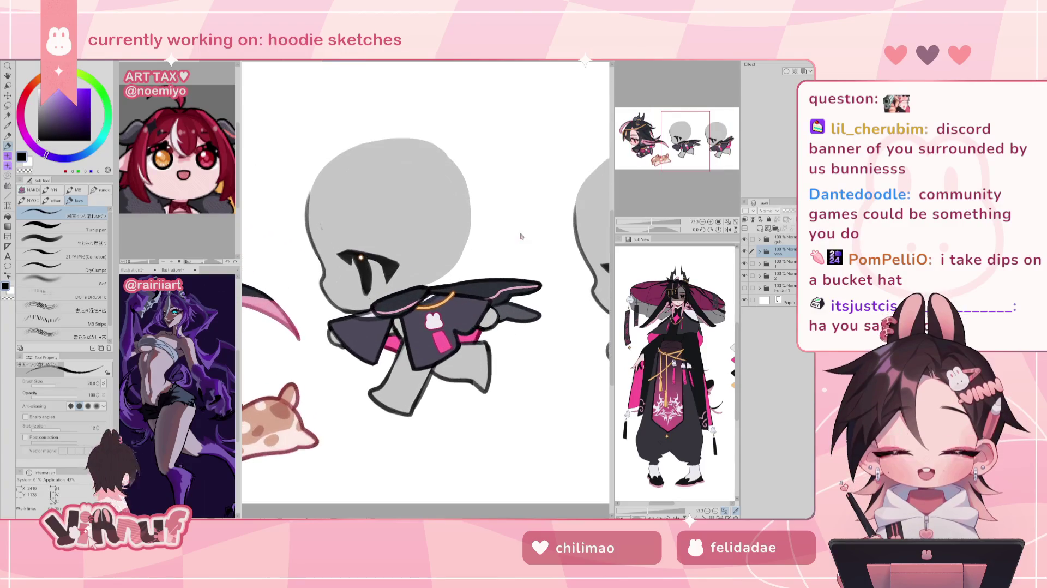
{"action": "scroll", "coordinate": [388, 255], "scroll_direction": "down", "scroll_amount": 2}
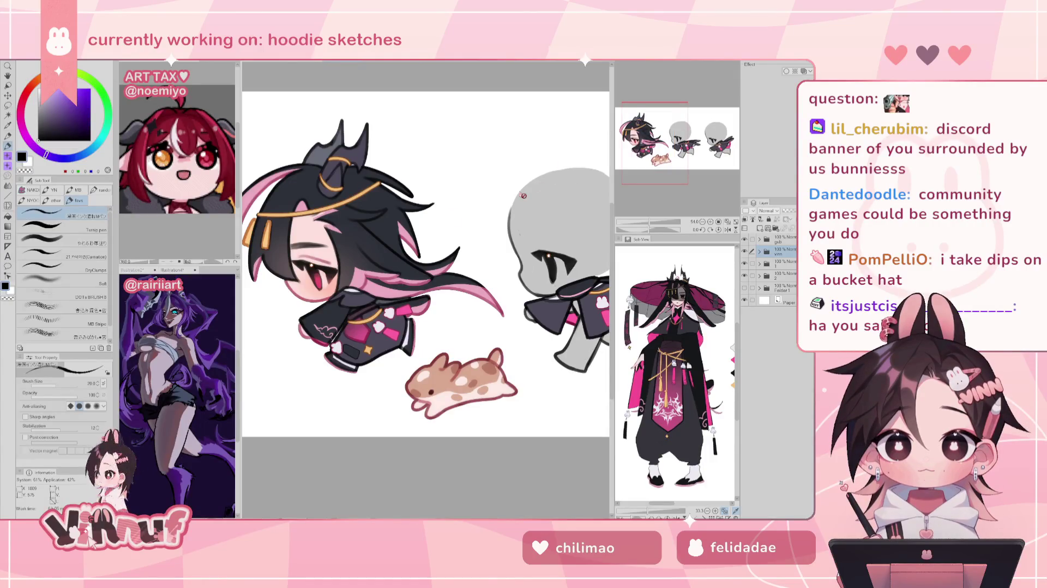
{"action": "left_click_drag", "start_coordinate": [652, 169], "coordinate": [660, 168]}
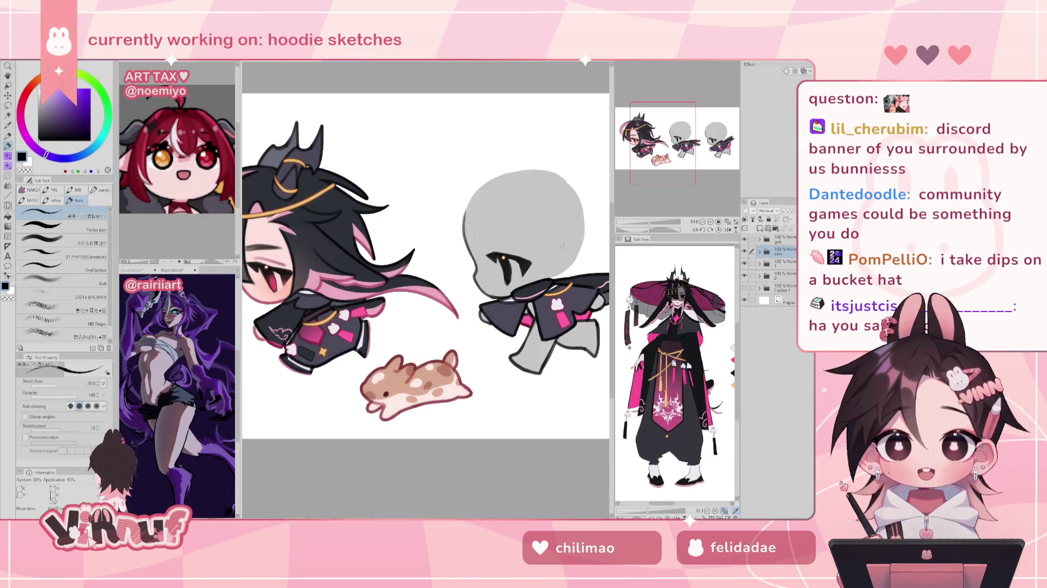
{"action": "key", "text": "ctrl+Tab"}
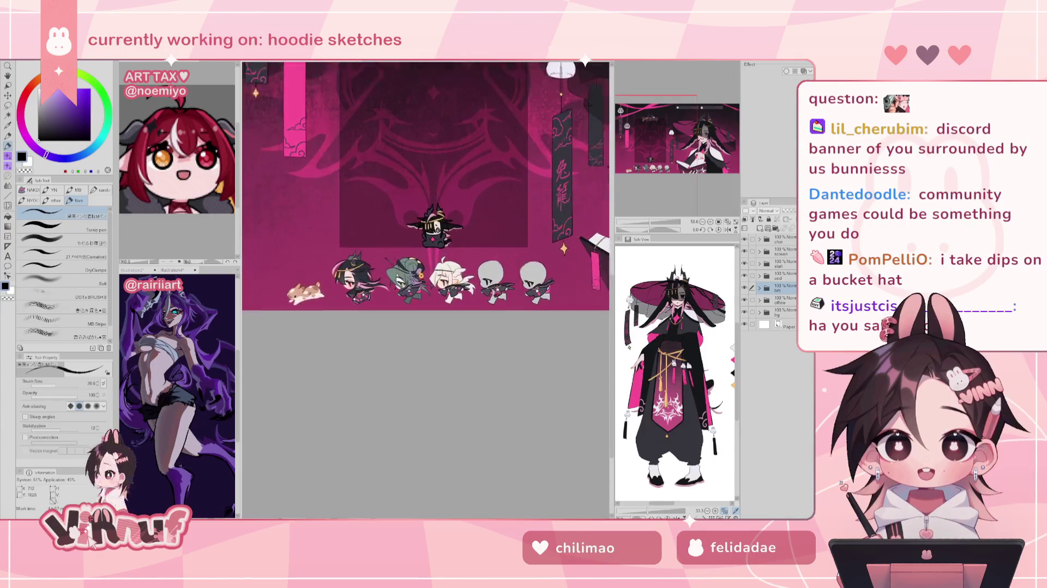
Zoom around the stream-layout illustration, centring the large character and the chibi row
{"action": "scroll", "coordinate": [429, 290], "scroll_direction": "up", "scroll_amount": 3}
{"action": "scroll", "coordinate": [452, 197], "scroll_direction": "down", "scroll_amount": 2}
{"action": "scroll", "coordinate": [452, 196], "scroll_direction": "down", "scroll_amount": 1}
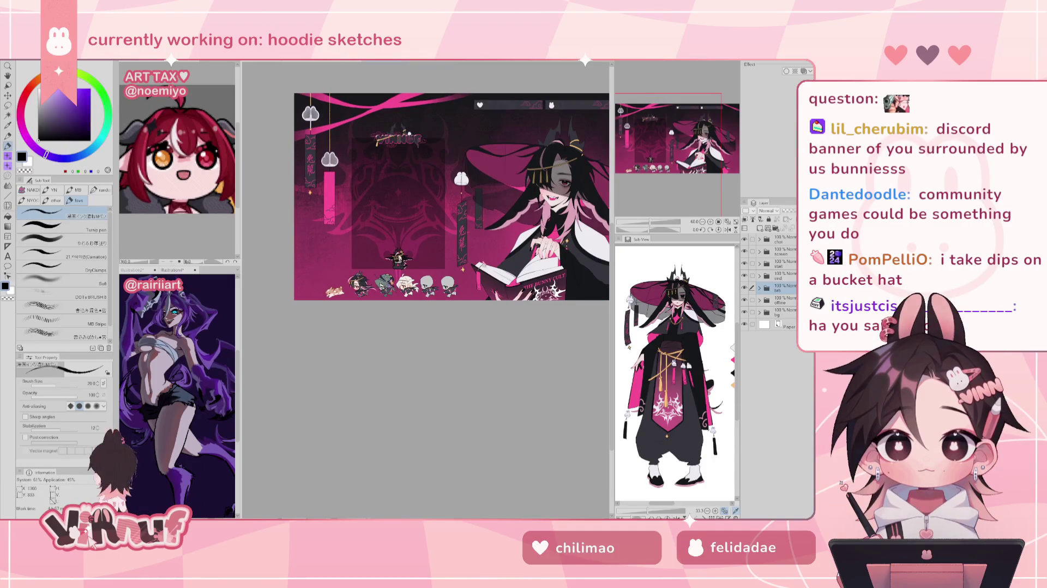
{"action": "scroll", "coordinate": [420, 311], "scroll_direction": "up", "scroll_amount": 1}
{"action": "scroll", "coordinate": [420, 311], "scroll_direction": "up", "scroll_amount": 1}
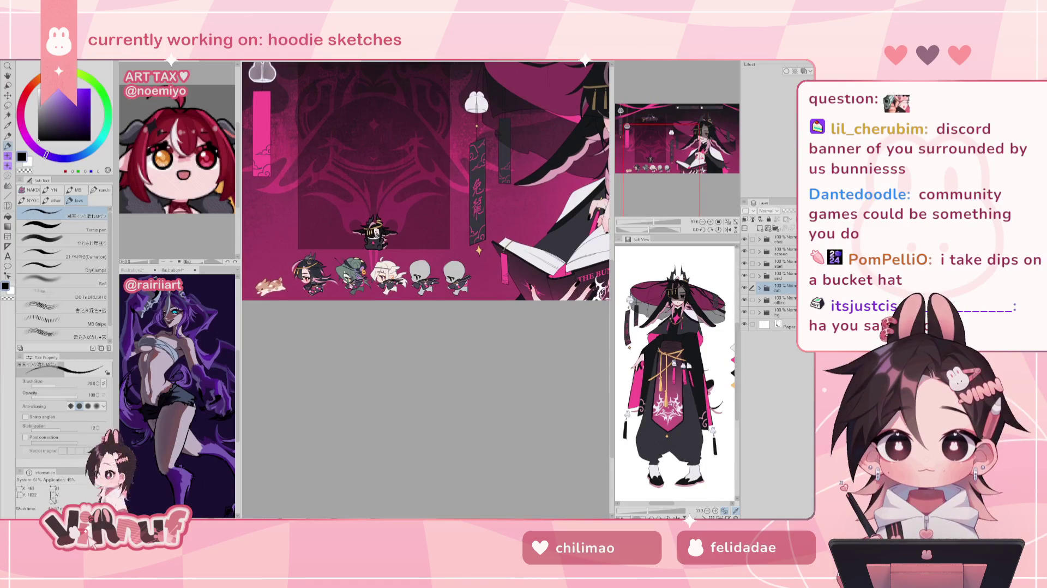
{"action": "scroll", "coordinate": [363, 295], "scroll_direction": "down", "scroll_amount": 1}
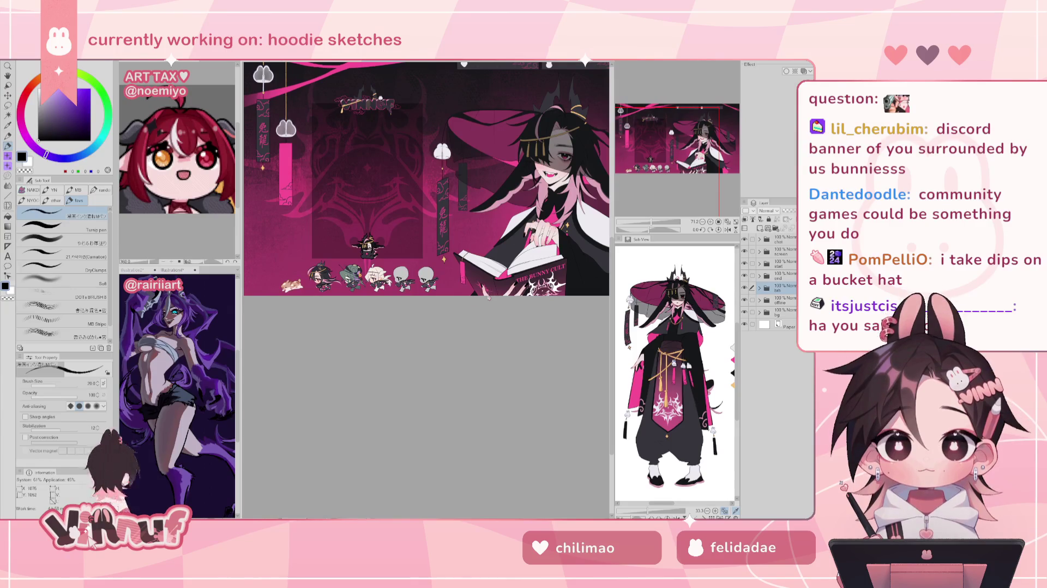
{"action": "scroll", "coordinate": [488, 295], "scroll_direction": "up", "scroll_amount": 1}
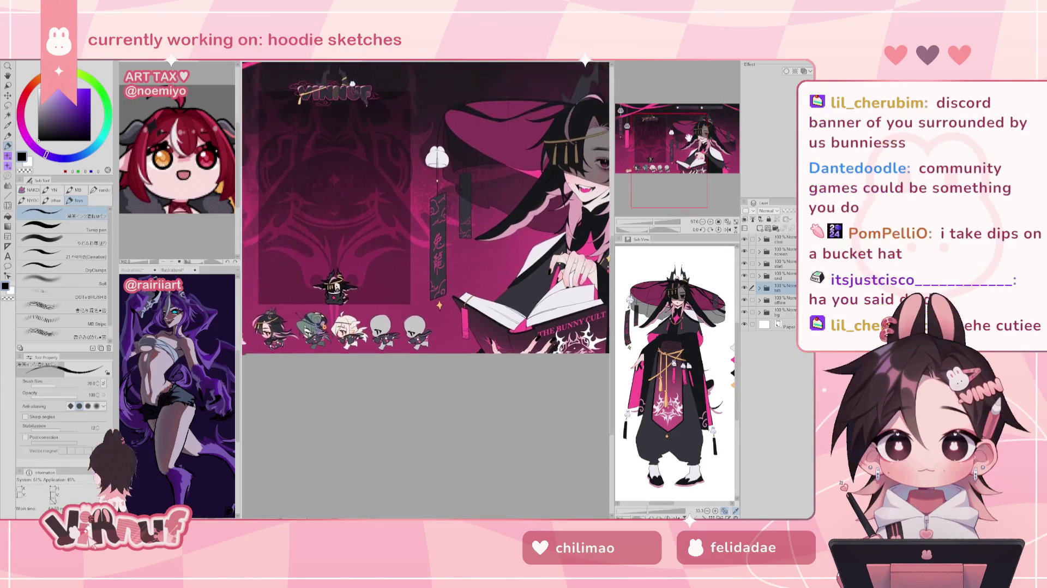
{"action": "scroll", "coordinate": [736, 146], "scroll_direction": "up", "scroll_amount": 1}
{"action": "left_click_drag", "start_coordinate": [679, 146], "coordinate": [676, 151]}
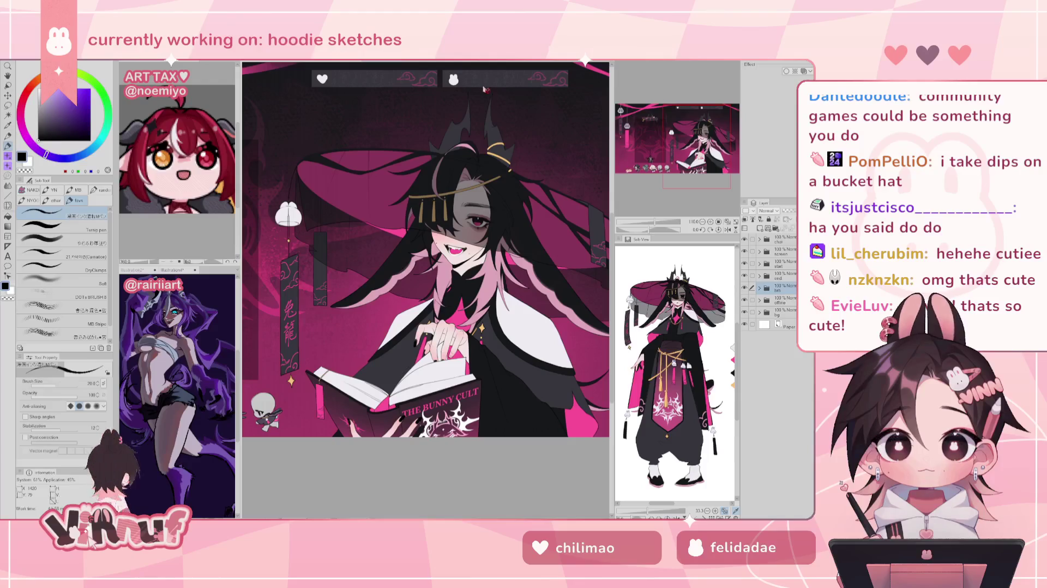
{"action": "left_click_drag", "start_coordinate": [686, 152], "coordinate": [649, 163]}
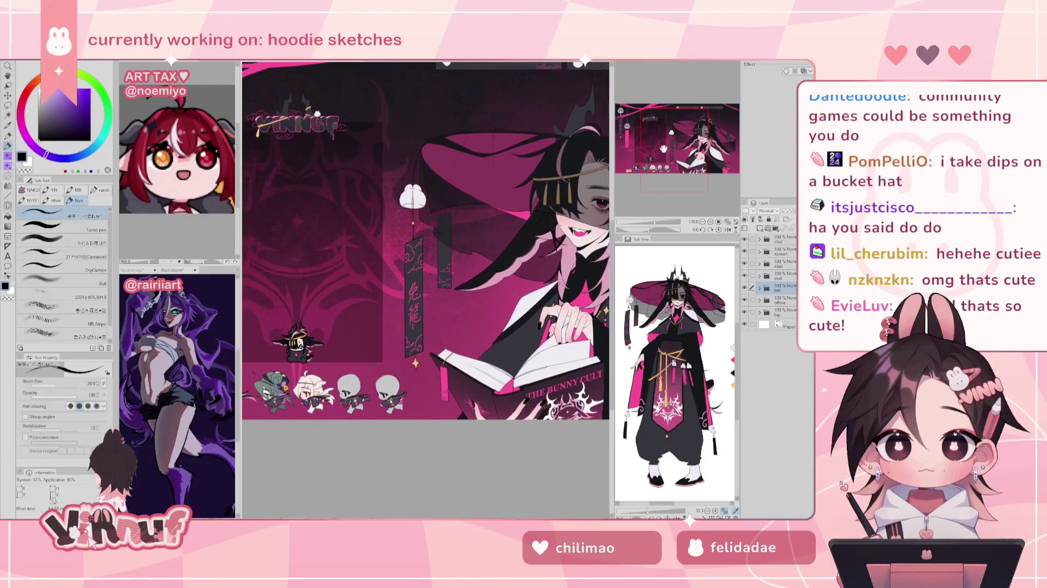
{"action": "left_click_drag", "start_coordinate": [548, 262], "coordinate": [545, 261]}
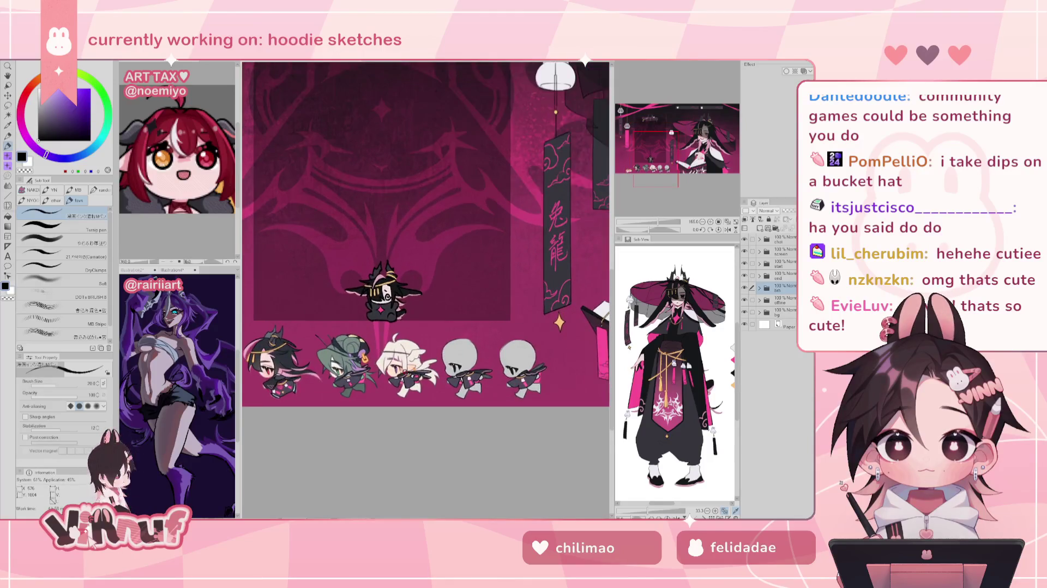
Reframe the whole illustration, then go back to the chibi sketch document
{"action": "scroll", "coordinate": [425, 223], "scroll_direction": "up", "scroll_amount": 3}
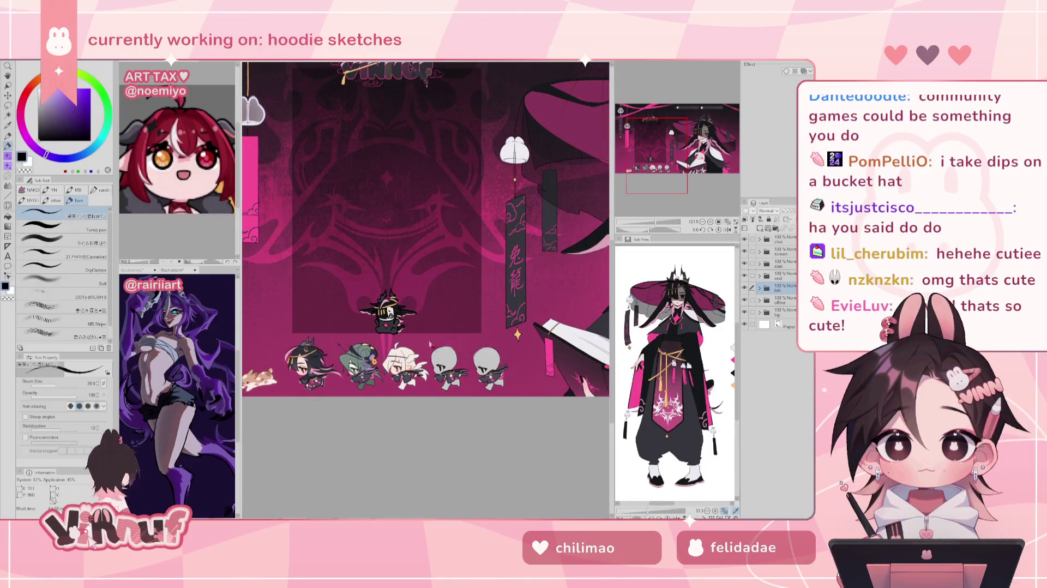
{"action": "scroll", "coordinate": [513, 355], "scroll_direction": "up", "scroll_amount": 1}
{"action": "scroll", "coordinate": [425, 229], "scroll_direction": "down", "scroll_amount": 2}
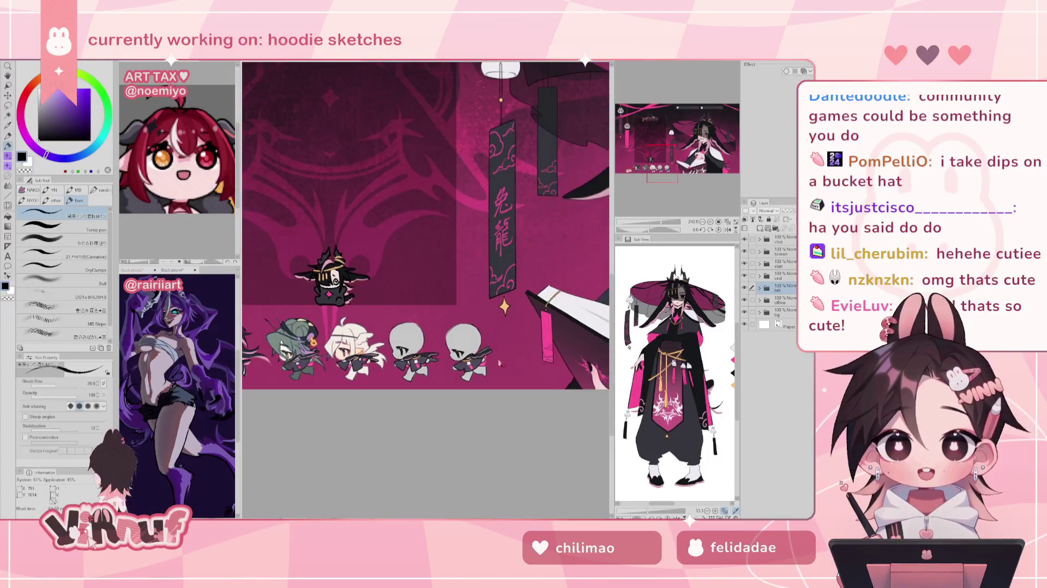
{"action": "scroll", "coordinate": [425, 229], "scroll_direction": "down", "scroll_amount": 1}
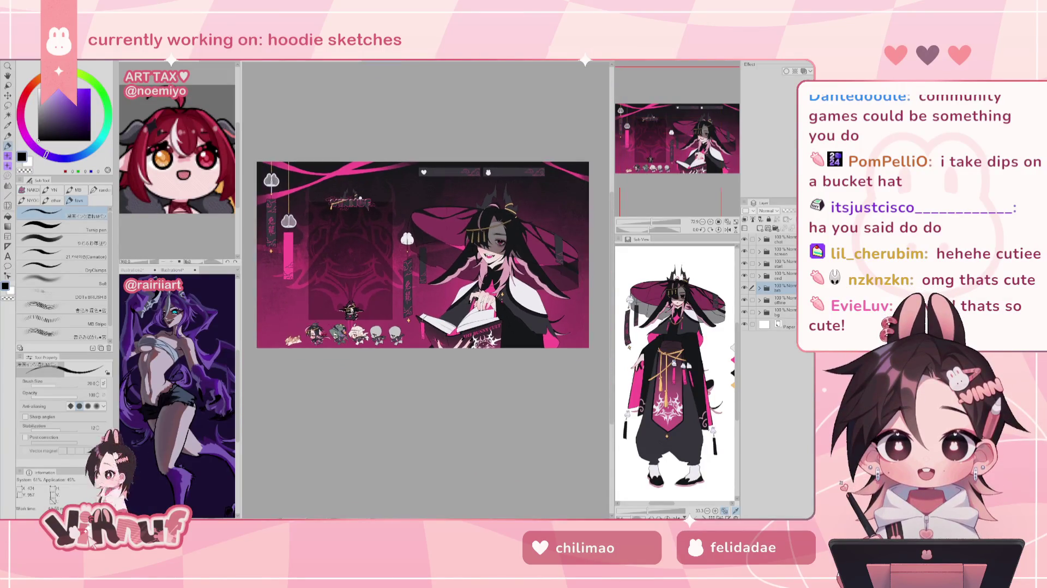
{"action": "scroll", "coordinate": [420, 273], "scroll_direction": "up", "scroll_amount": 2}
{"action": "scroll", "coordinate": [420, 273], "scroll_direction": "up", "scroll_amount": 1}
{"action": "scroll", "coordinate": [425, 228], "scroll_direction": "up", "scroll_amount": 1}
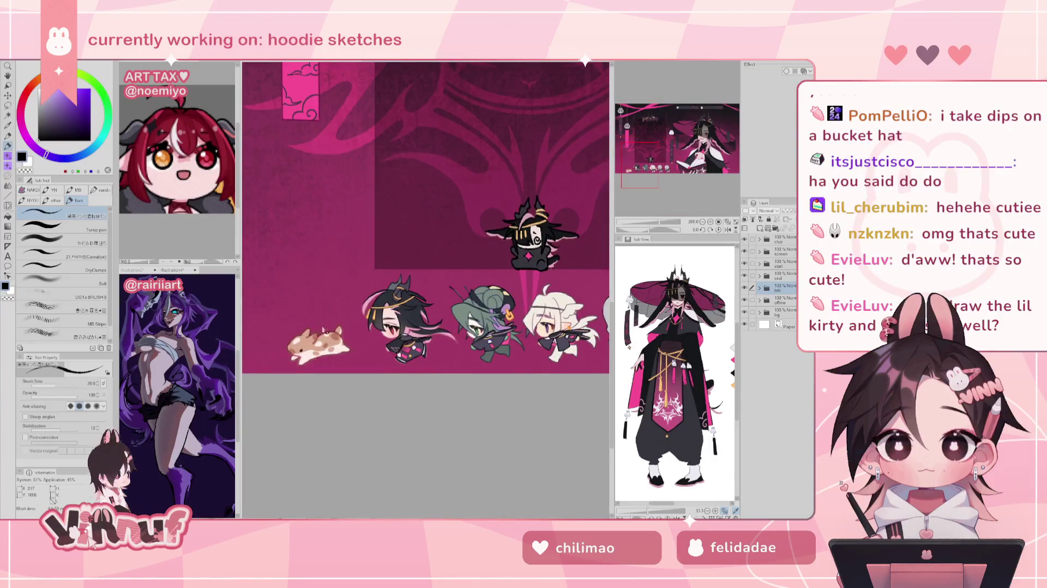
{"action": "scroll", "coordinate": [425, 229], "scroll_direction": "down", "scroll_amount": 2}
{"action": "scroll", "coordinate": [425, 229], "scroll_direction": "up", "scroll_amount": 1}
{"action": "scroll", "coordinate": [425, 229], "scroll_direction": "down", "scroll_amount": 1}
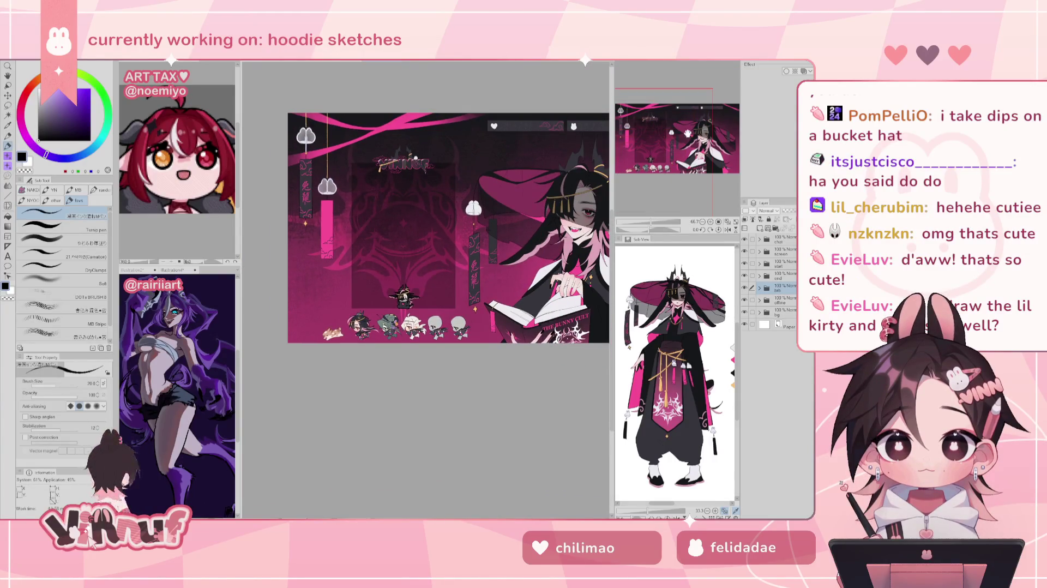
{"action": "left_click_drag", "start_coordinate": [425, 229], "coordinate": [365, 260]}
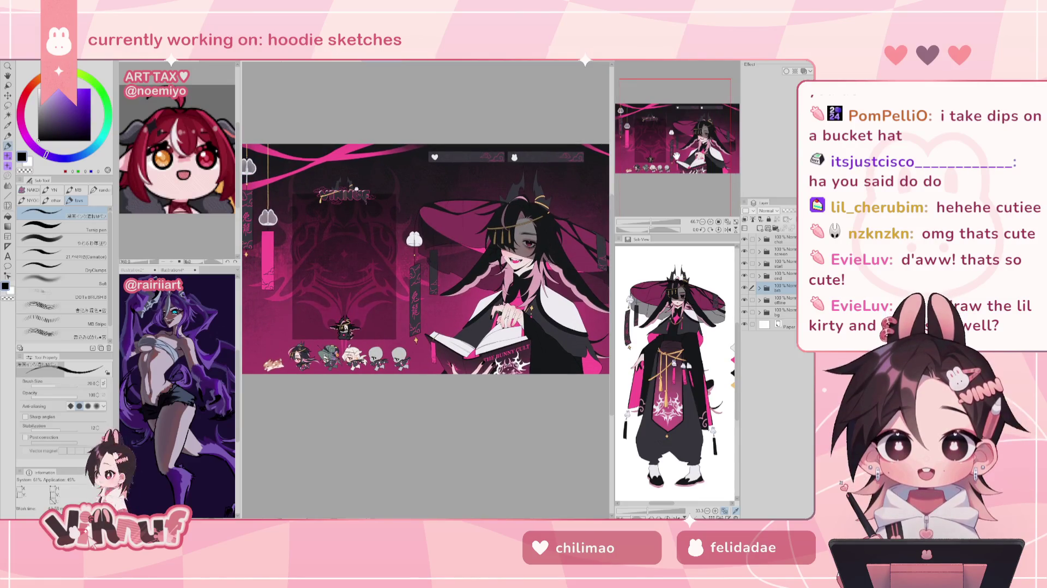
{"action": "scroll", "coordinate": [272, 415], "scroll_direction": "up", "scroll_amount": 2}
{"action": "scroll", "coordinate": [271, 415], "scroll_direction": "up", "scroll_amount": 2}
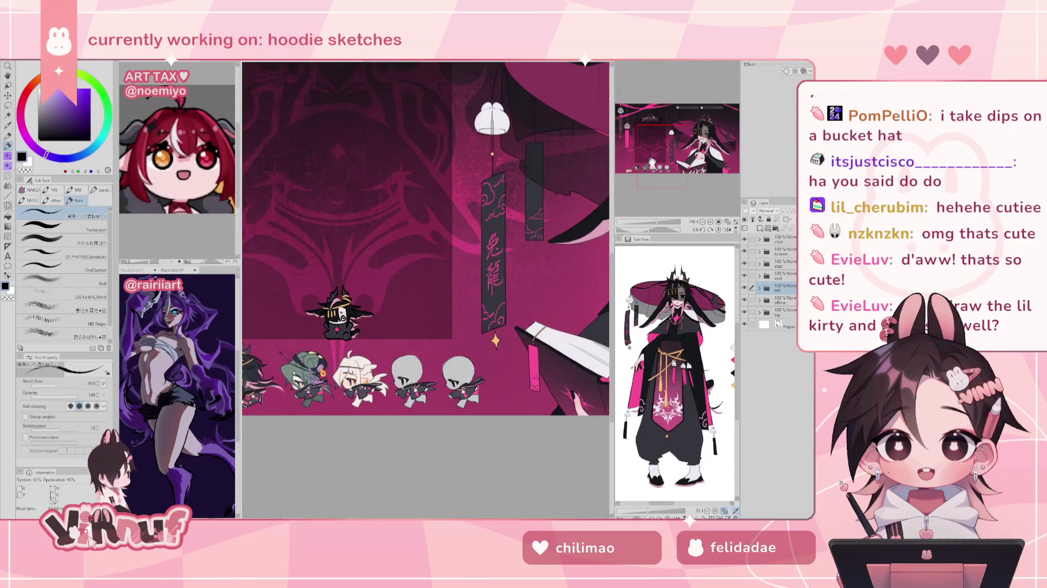
{"action": "left_click", "coordinate": [361, 63]}
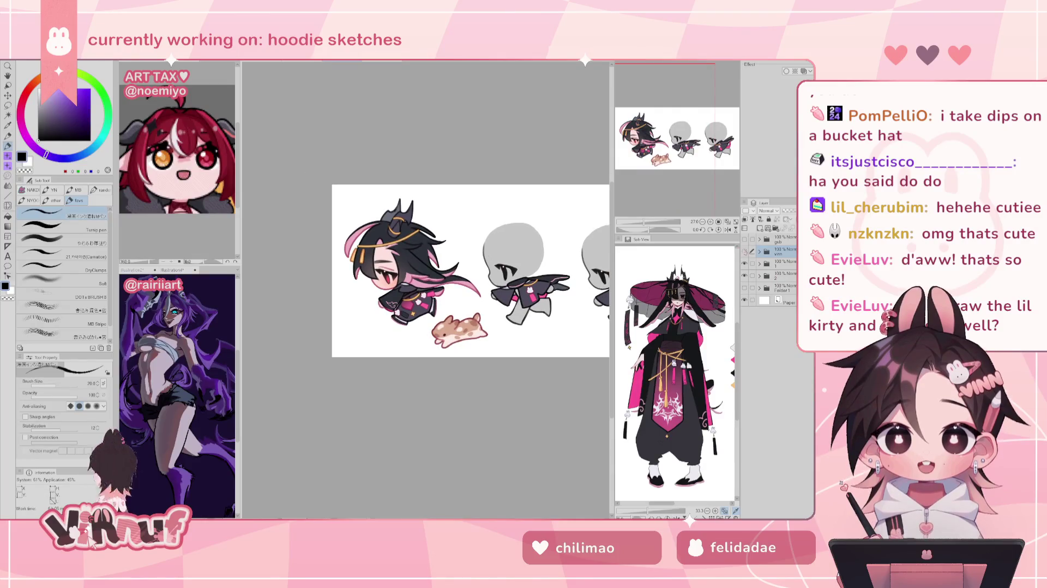
Toggle visibility of three chibi sketch layers and the chibi sketch folder
{"action": "left_click", "coordinate": [744, 251]}
{"action": "left_click", "coordinate": [744, 263]}
{"action": "left_click", "coordinate": [744, 283]}
{"action": "left_click", "coordinate": [744, 287]}
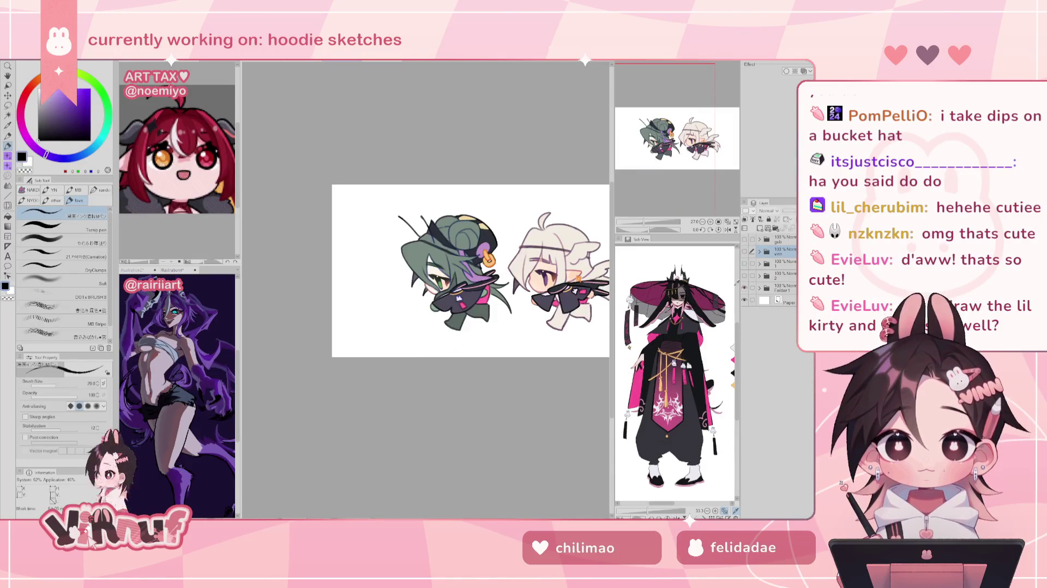
{"action": "scroll", "coordinate": [541, 265], "scroll_direction": "up", "scroll_amount": 1}
{"action": "scroll", "coordinate": [542, 265], "scroll_direction": "up", "scroll_amount": 1}
{"action": "scroll", "coordinate": [541, 266], "scroll_direction": "up", "scroll_amount": 1}
{"action": "scroll", "coordinate": [541, 266], "scroll_direction": "down", "scroll_amount": 1}
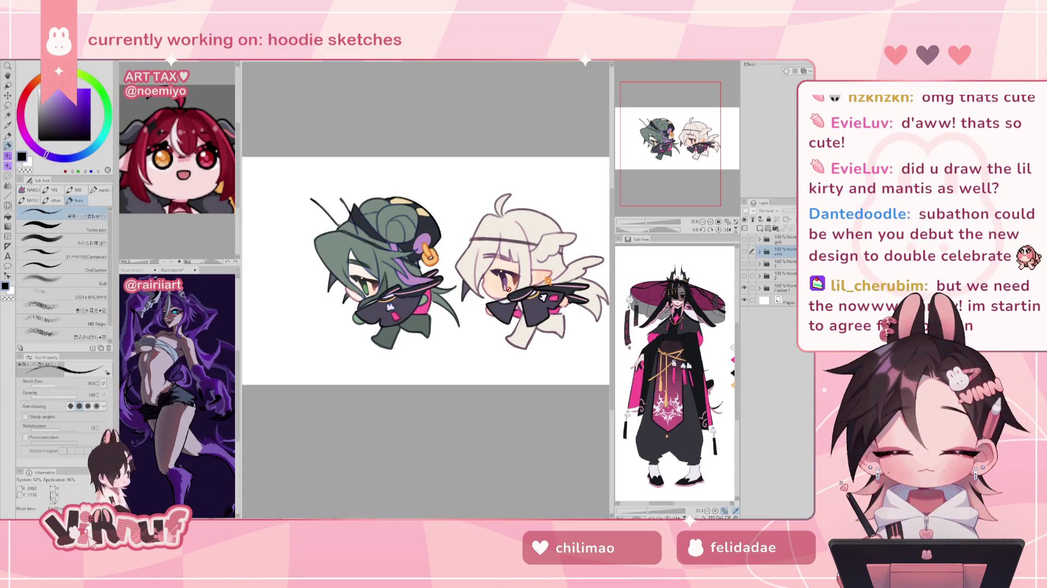
Zoom in on the two chibis, then close 07 cut chibis without saving
{"action": "key", "text": "ctrl+plus"}
{"action": "key", "text": "ctrl+minus"}
{"action": "key", "text": "ctrl+plus"}
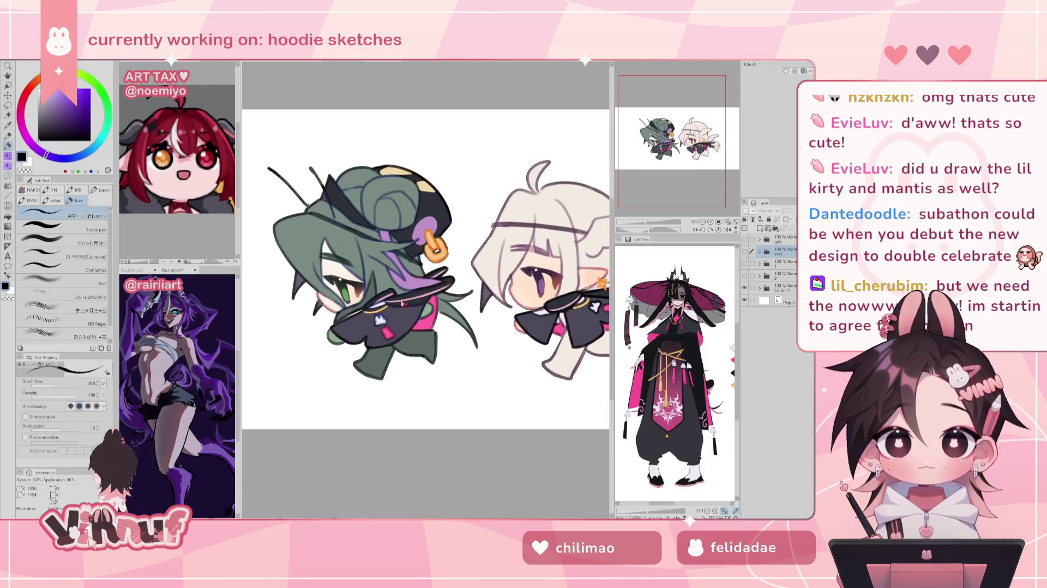
{"action": "key", "text": "ctrl+plus"}
{"action": "key", "text": "ctrl+minus"}
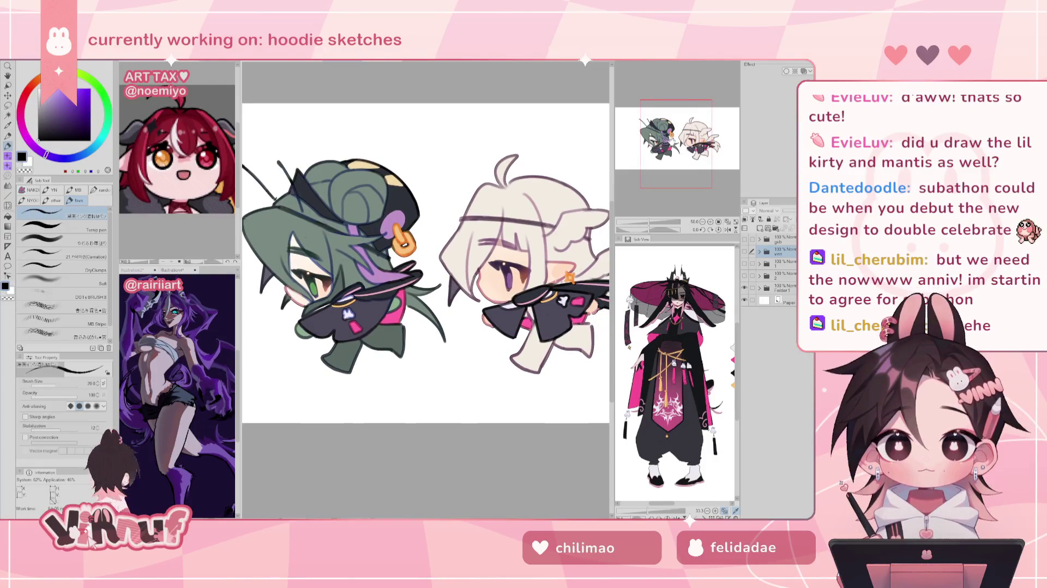
{"action": "key", "text": "ctrl+plus"}
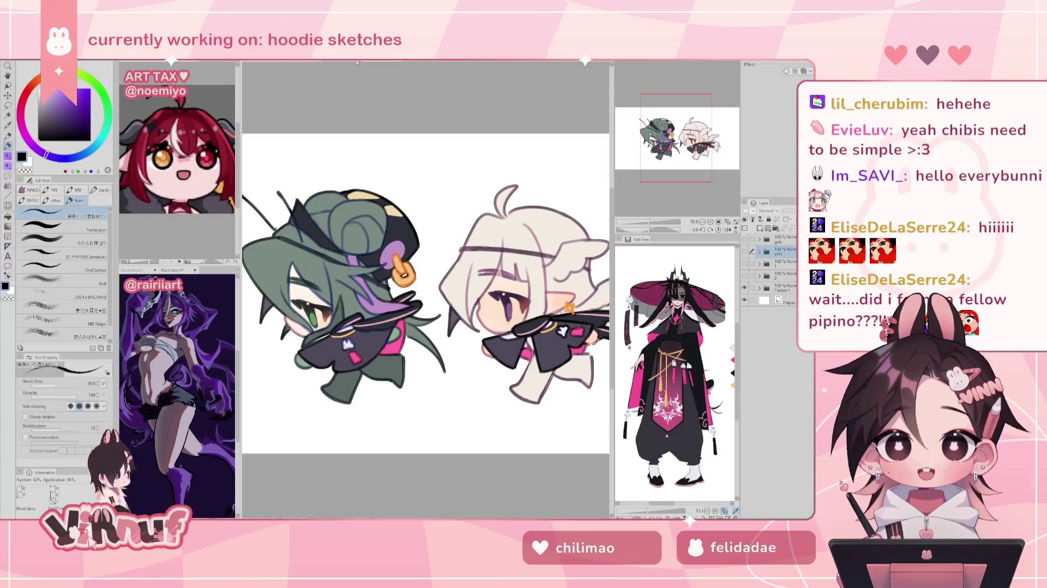
{"action": "key", "text": "ctrl+w"}
{"action": "left_click", "coordinate": [421, 211]}
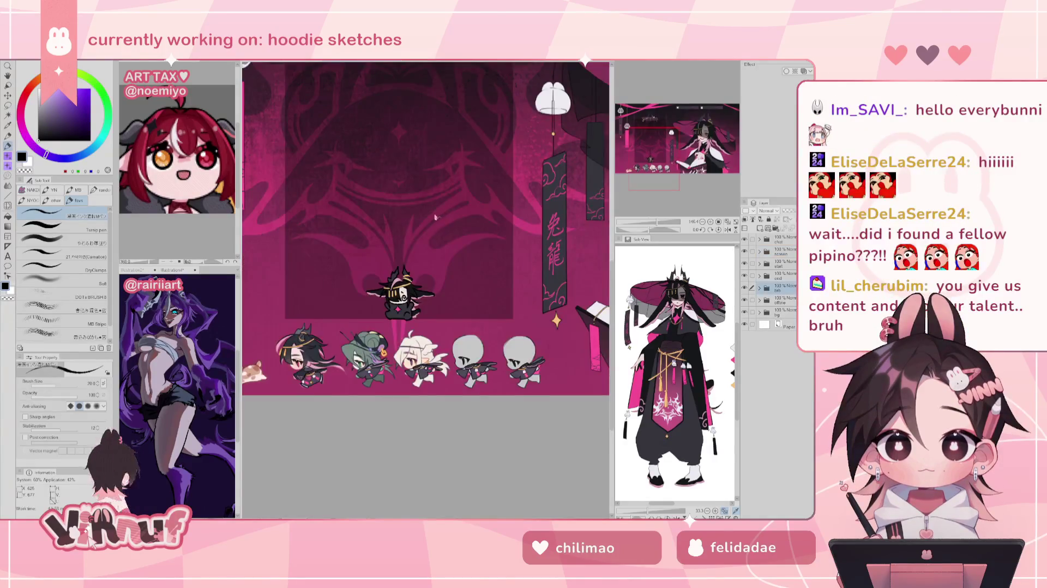
{"action": "key", "text": "ctrl+w"}
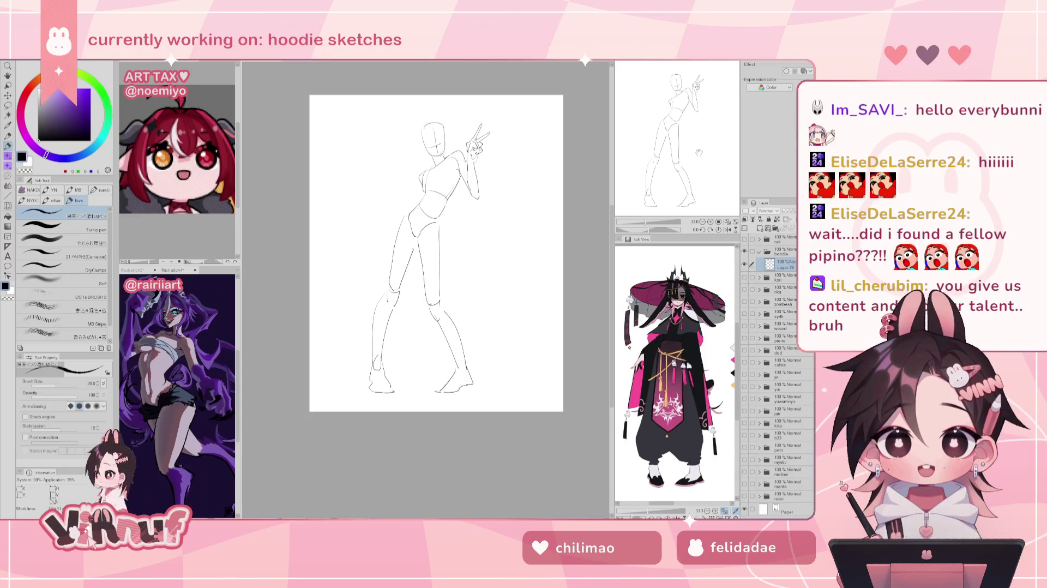
Enlarge the figure view and sketch a short arm line down from the shoulder
{"action": "left_click_drag", "start_coordinate": [639, 231], "coordinate": [649, 222]}
{"action": "left_click_drag", "start_coordinate": [688, 136], "coordinate": [695, 124]}
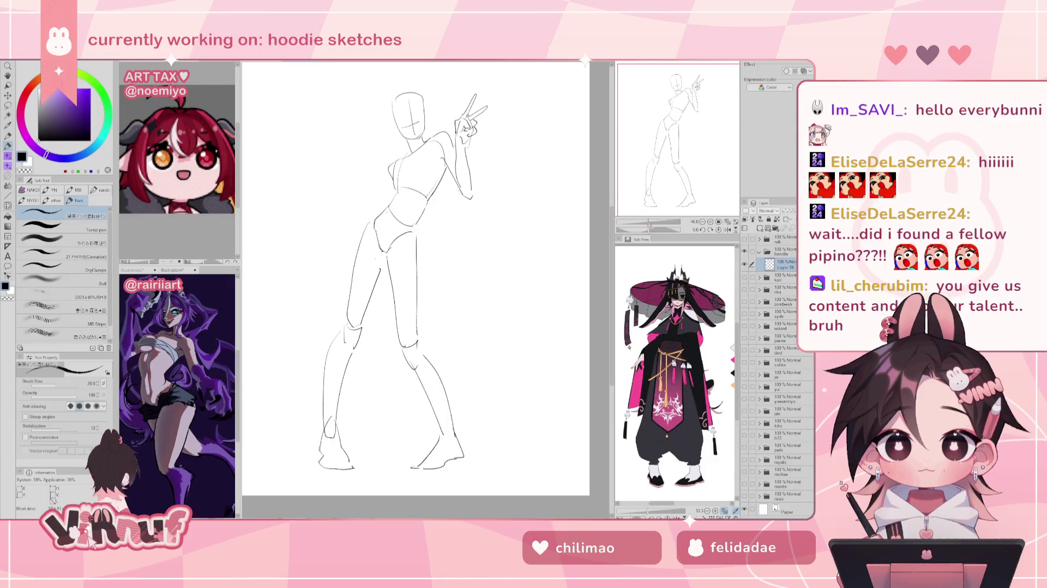
{"action": "scroll", "coordinate": [656, 195], "scroll_direction": "down", "scroll_amount": 1}
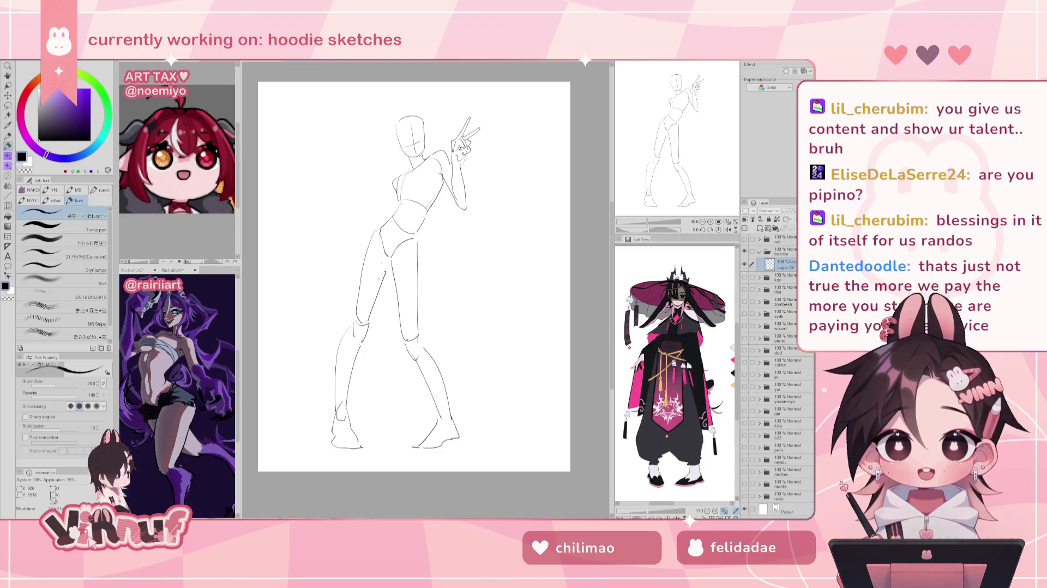
{"action": "left_click_drag", "start_coordinate": [462, 178], "coordinate": [451, 214]}
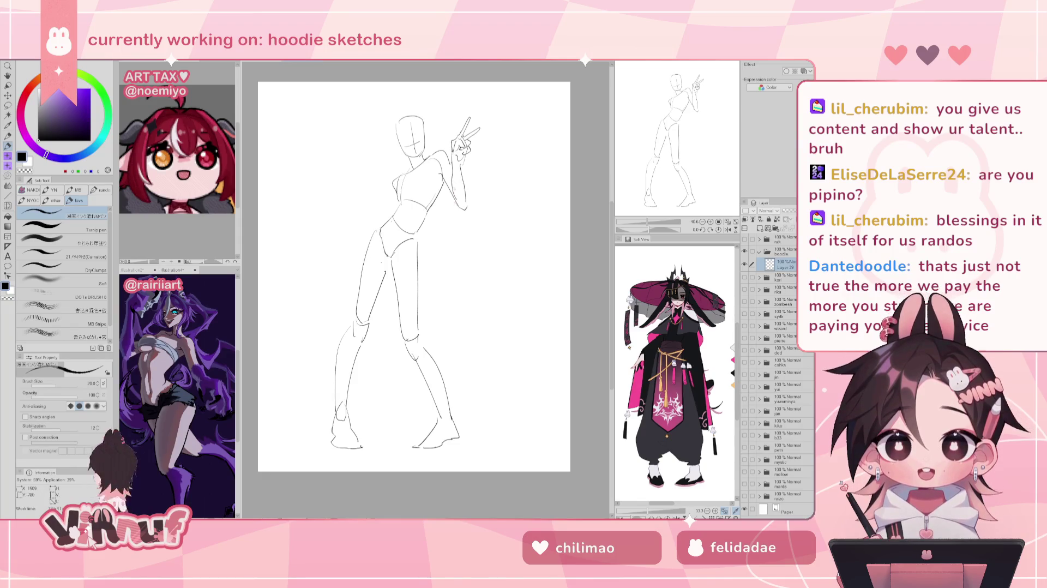
{"action": "key", "text": "e"}
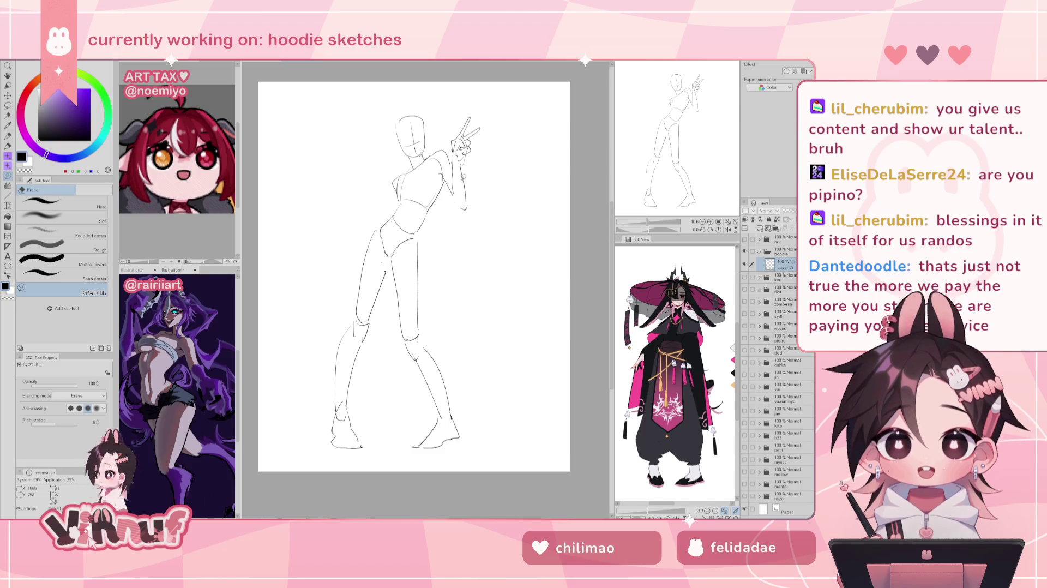
{"action": "key", "text": "p"}
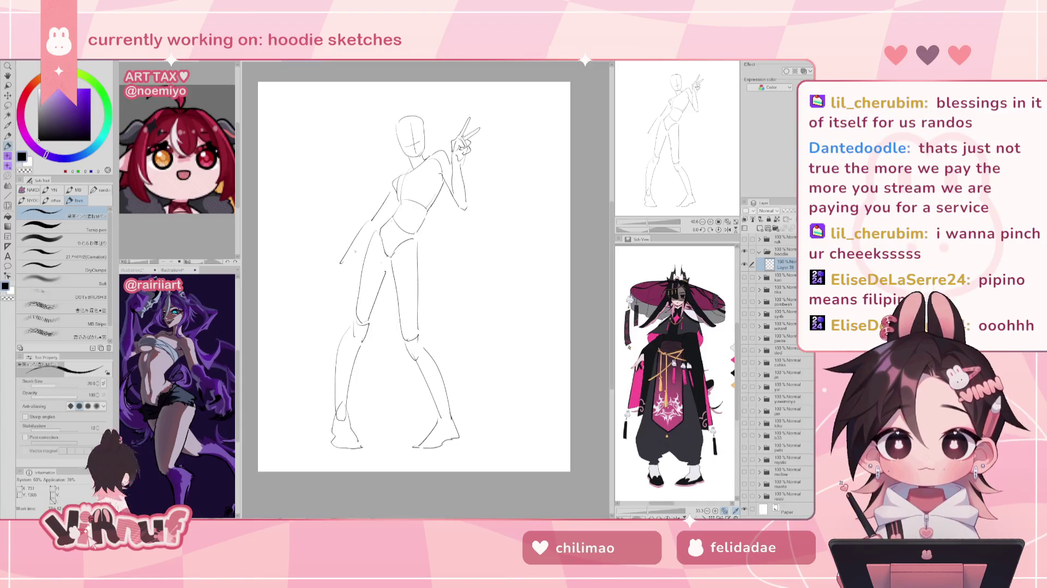
{"action": "key", "text": "ctrl+z"}
{"action": "left_click_drag", "start_coordinate": [392, 192], "coordinate": [349, 219]}
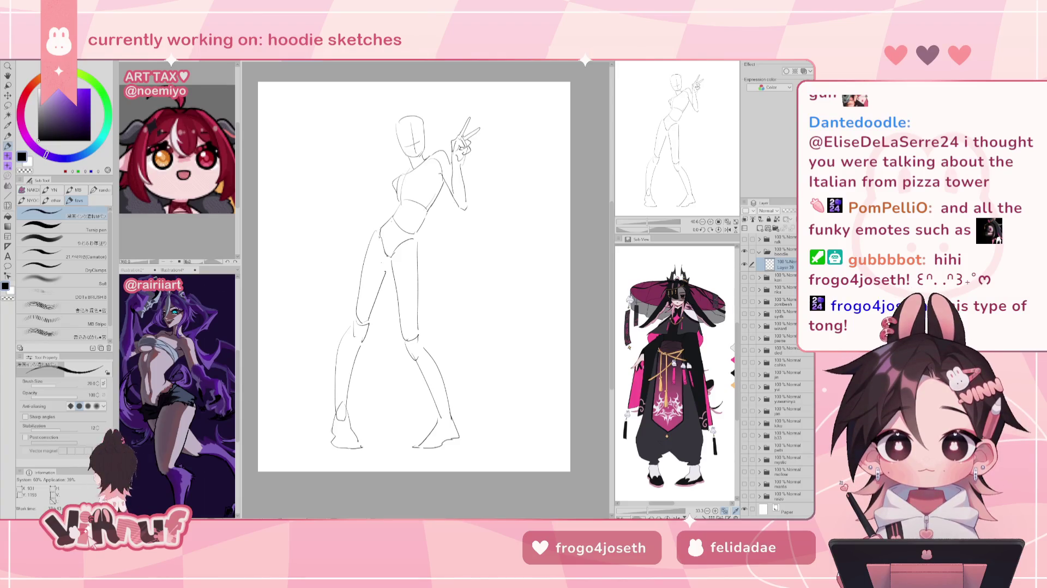
{"action": "left_click_drag", "start_coordinate": [415, 272], "coordinate": [439, 259]}
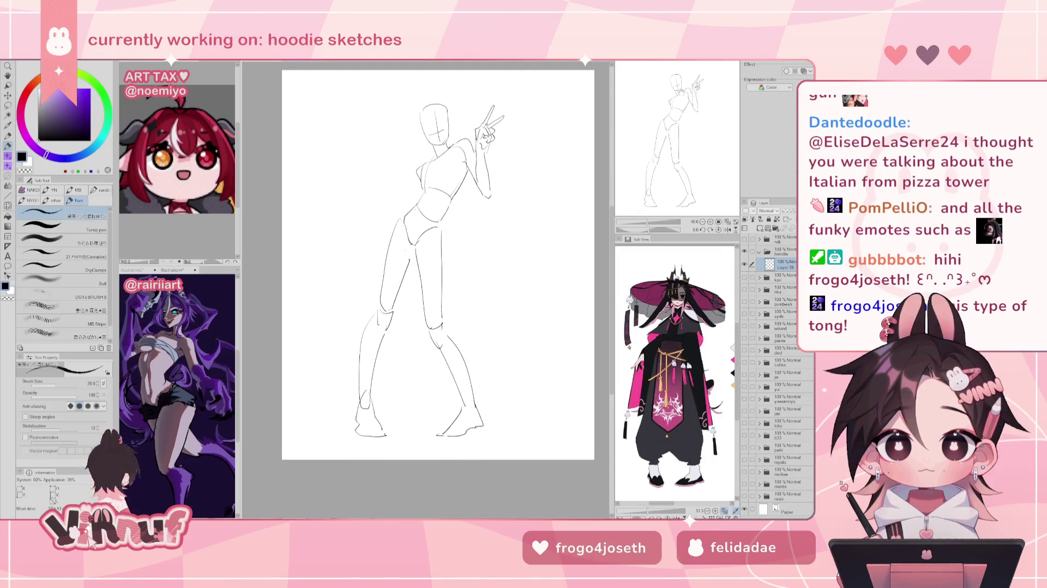
Try several left shoulder and arm strokes beside the torso, undoing the failed ones
{"action": "left_click_drag", "start_coordinate": [418, 169], "coordinate": [376, 232]}
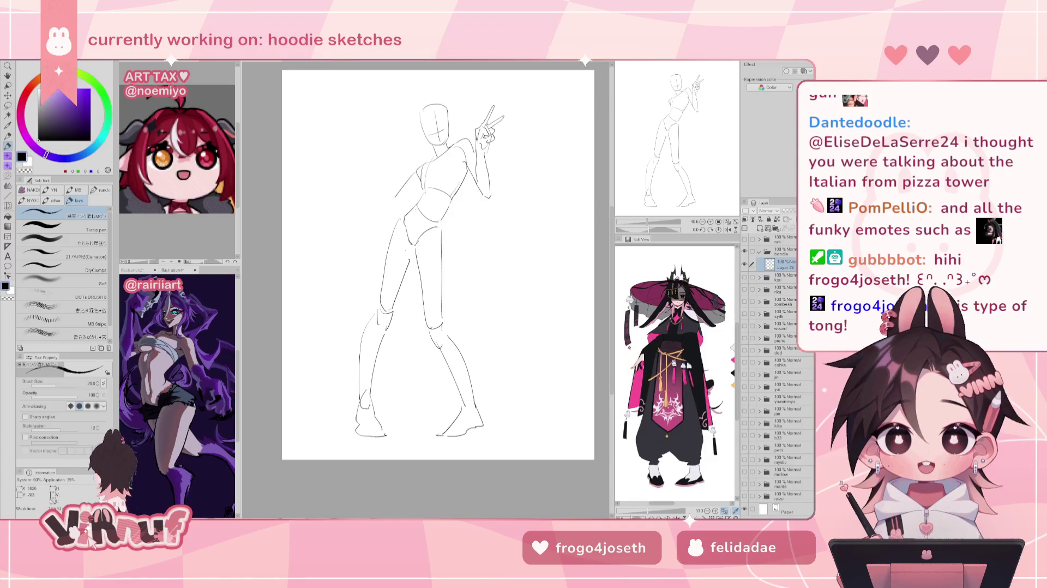
{"action": "left_click_drag", "start_coordinate": [414, 173], "coordinate": [386, 214]}
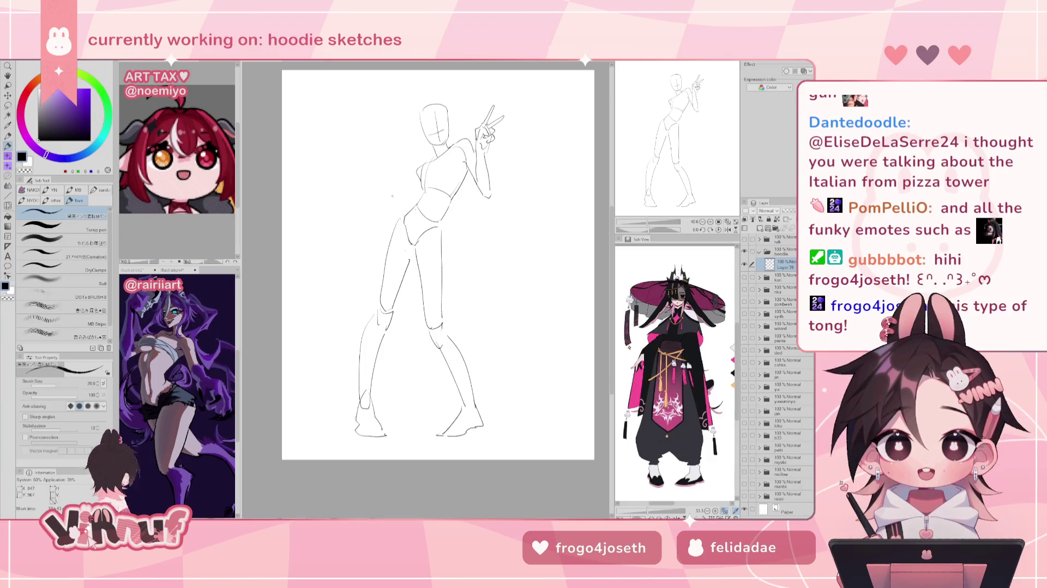
{"action": "left_click_drag", "start_coordinate": [412, 175], "coordinate": [390, 206]}
{"action": "key", "text": "ctrl+z"}
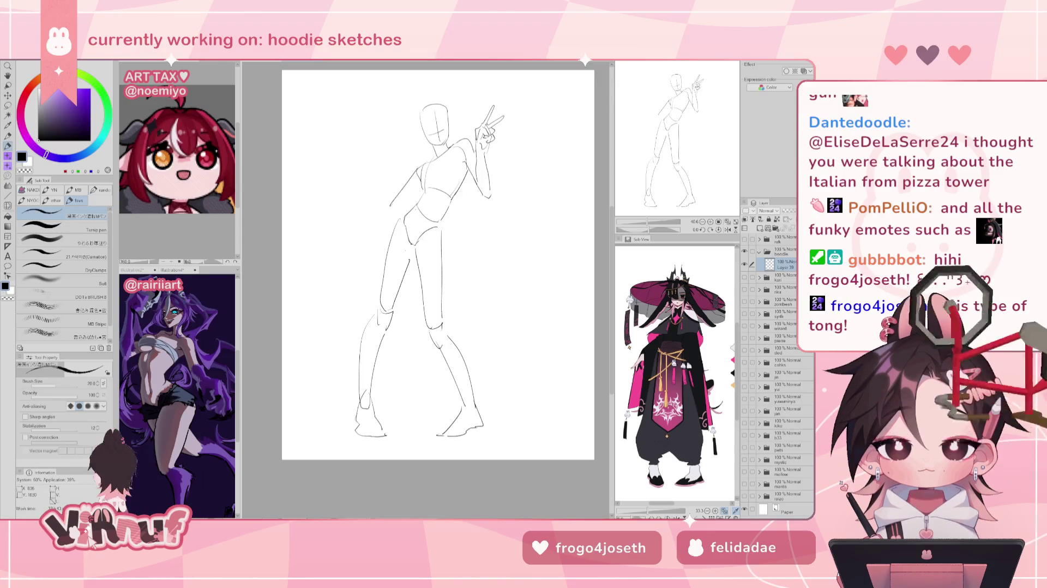
{"action": "key", "text": "ctrl+z"}
{"action": "left_click_drag", "start_coordinate": [424, 162], "coordinate": [418, 186]}
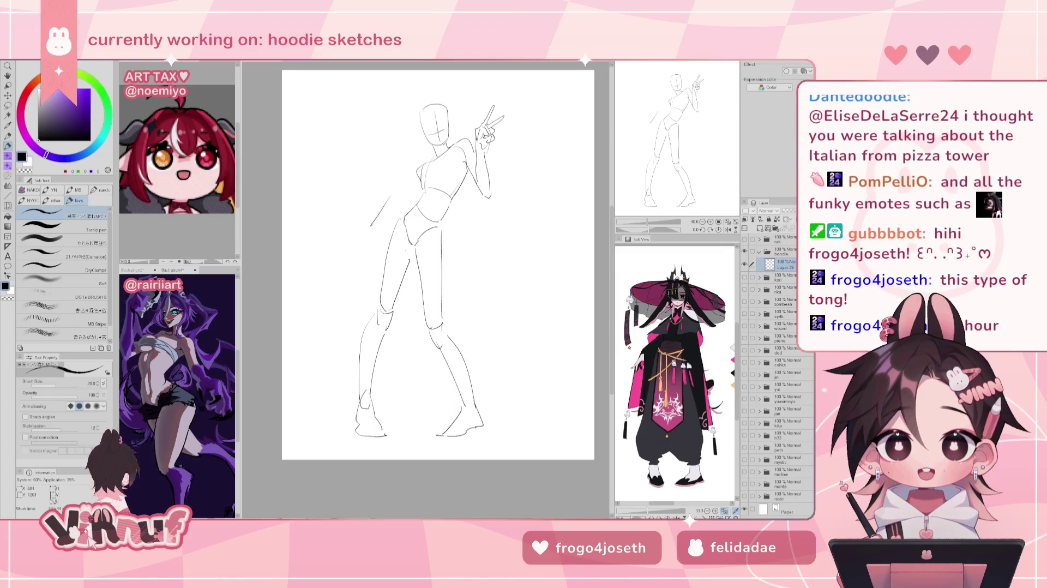
{"action": "left_click_drag", "start_coordinate": [383, 203], "coordinate": [356, 244]}
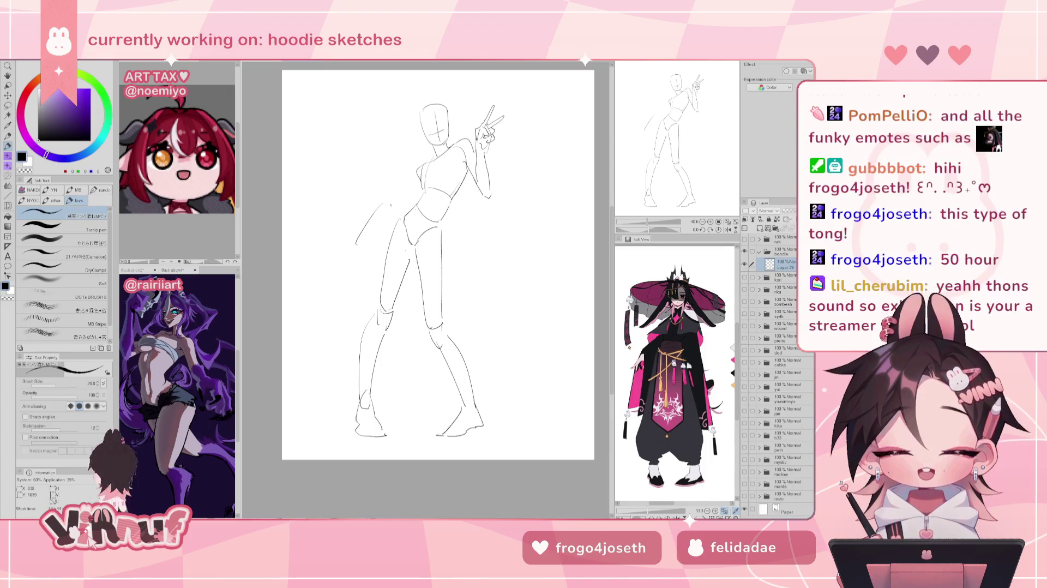
{"action": "key", "text": "ctrl+z"}
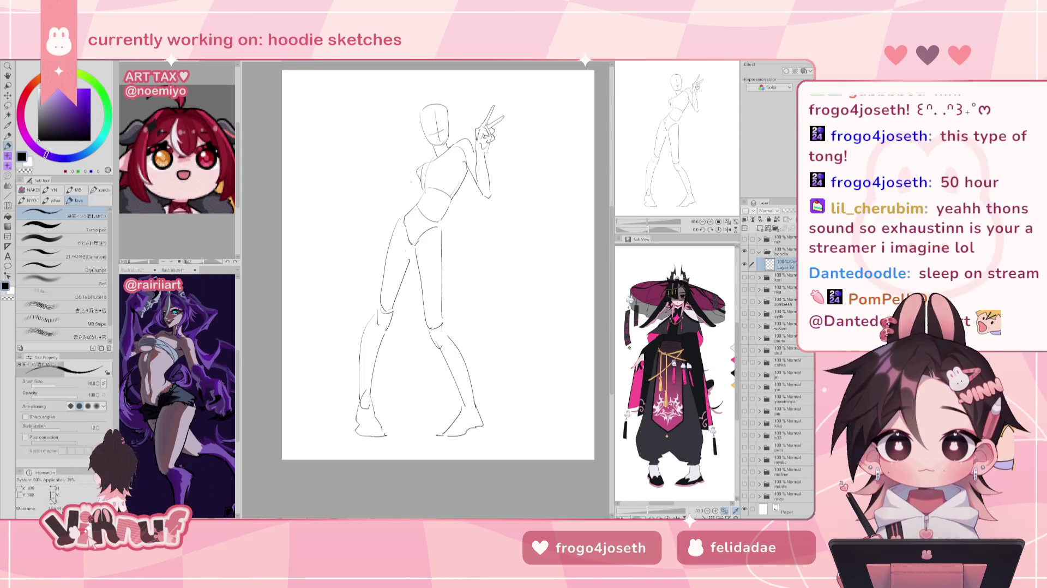
Redraw the left arm from the shoulder with an elbow bend, undoing stray strokes
{"action": "left_click_drag", "start_coordinate": [418, 165], "coordinate": [385, 210]}
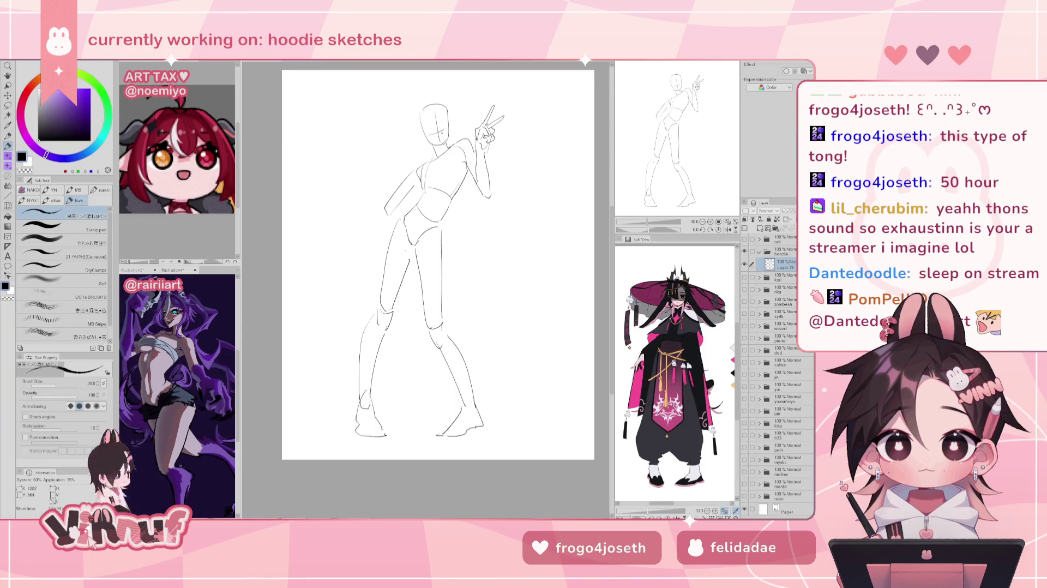
{"action": "left_click_drag", "start_coordinate": [393, 181], "coordinate": [388, 207]}
{"action": "key", "text": "ctrl+z"}
{"action": "key", "text": "ctrl+z"}
{"action": "left_click_drag", "start_coordinate": [406, 146], "coordinate": [397, 160]}
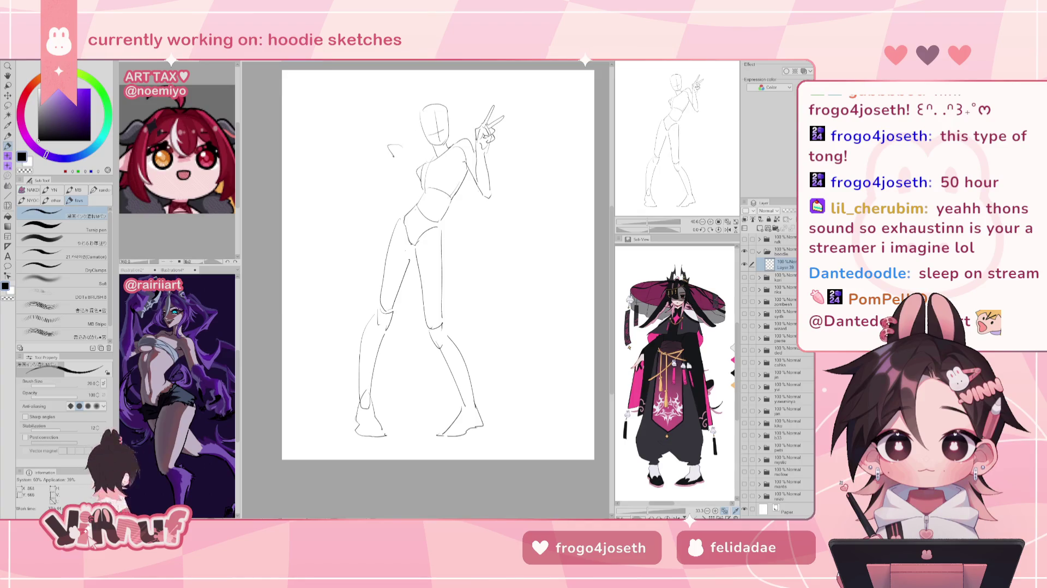
{"action": "key", "text": "ctrl+z"}
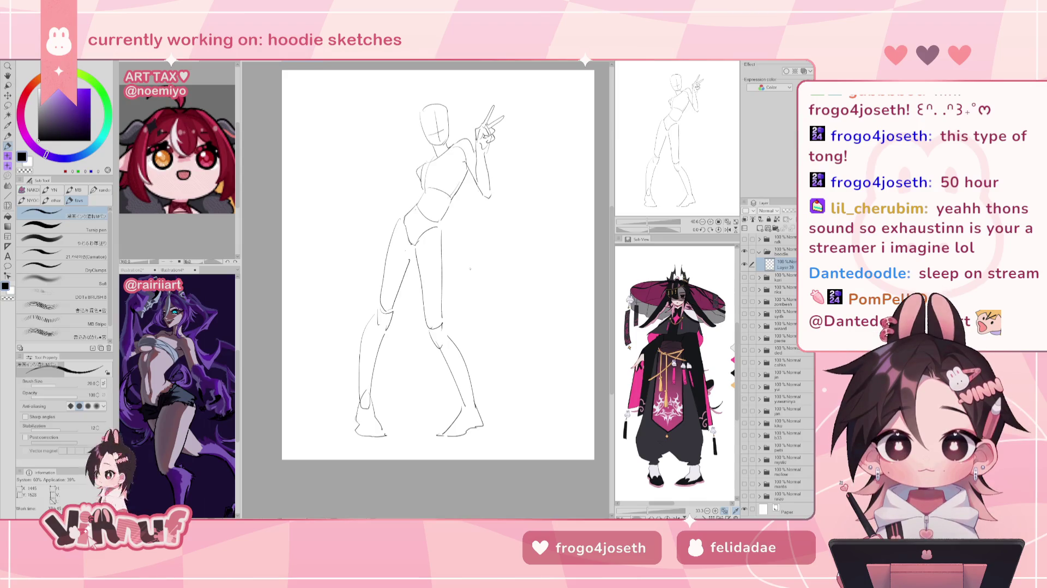
{"action": "key", "text": "m"}
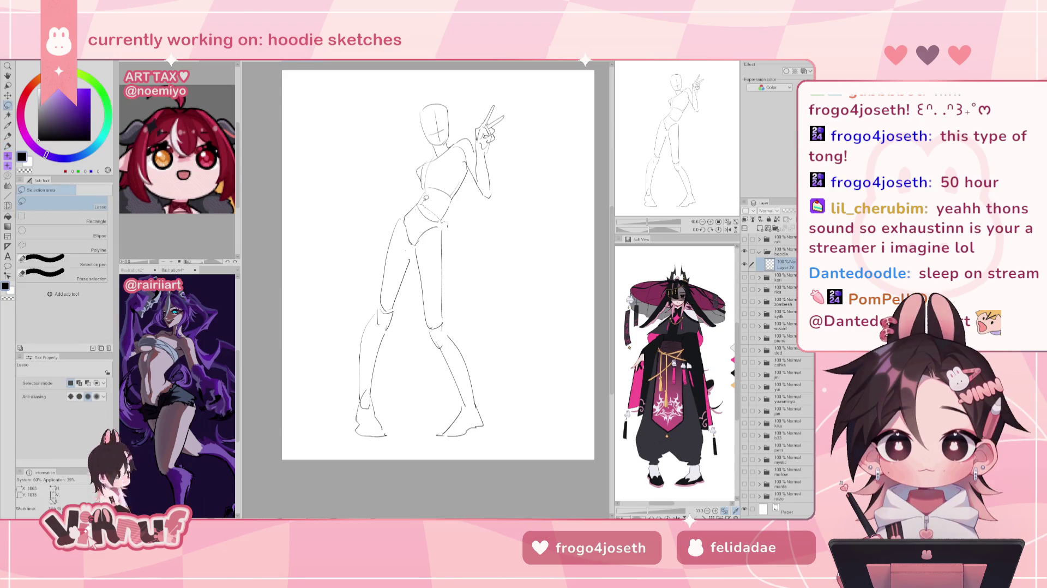
Lasso the lower figure, rotate it slightly counter-clockwise and nudge it up-right
{"action": "left_click_drag", "start_coordinate": [422, 190], "coordinate": [450, 224]}
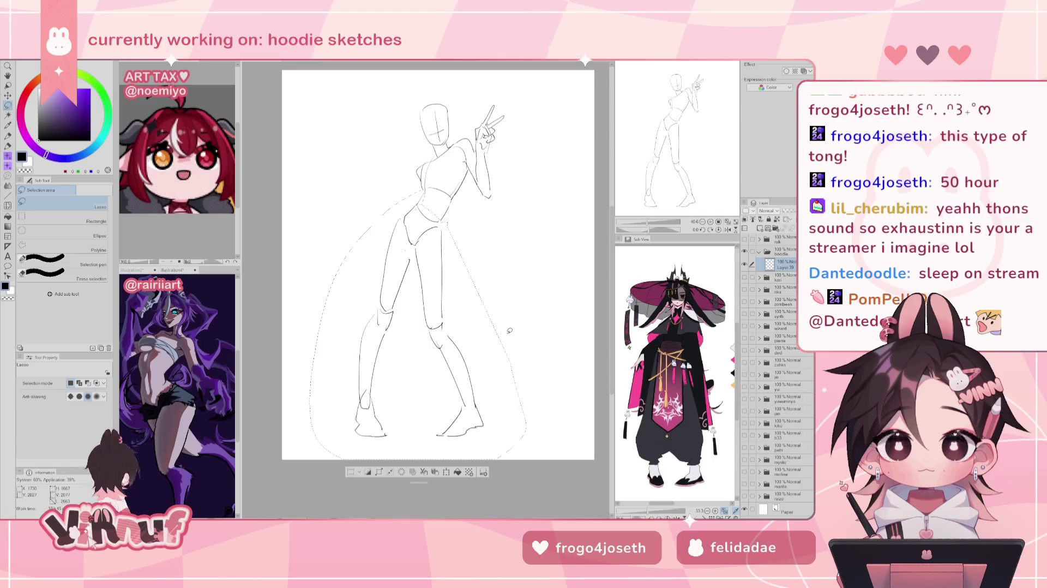
{"action": "key", "text": "ctrl+t"}
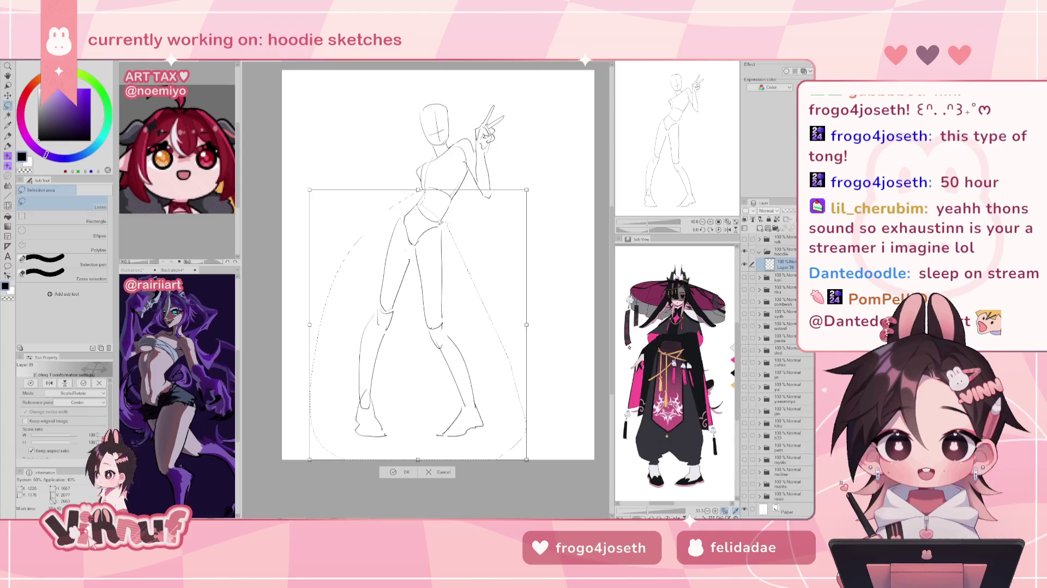
{"action": "left_click_drag", "start_coordinate": [510, 176], "coordinate": [502, 171]}
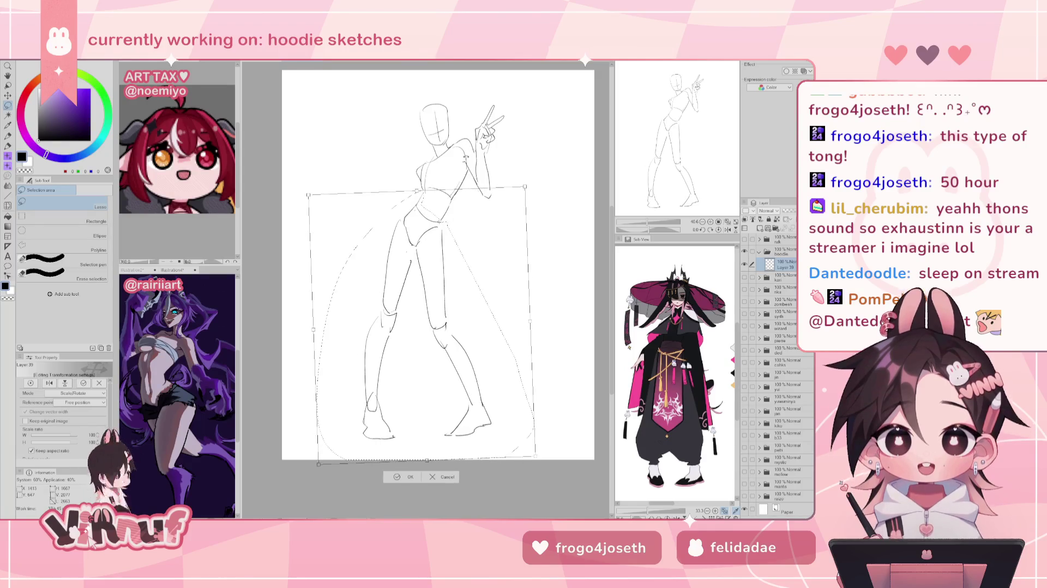
{"action": "left_click_drag", "start_coordinate": [461, 256], "coordinate": [459, 279]}
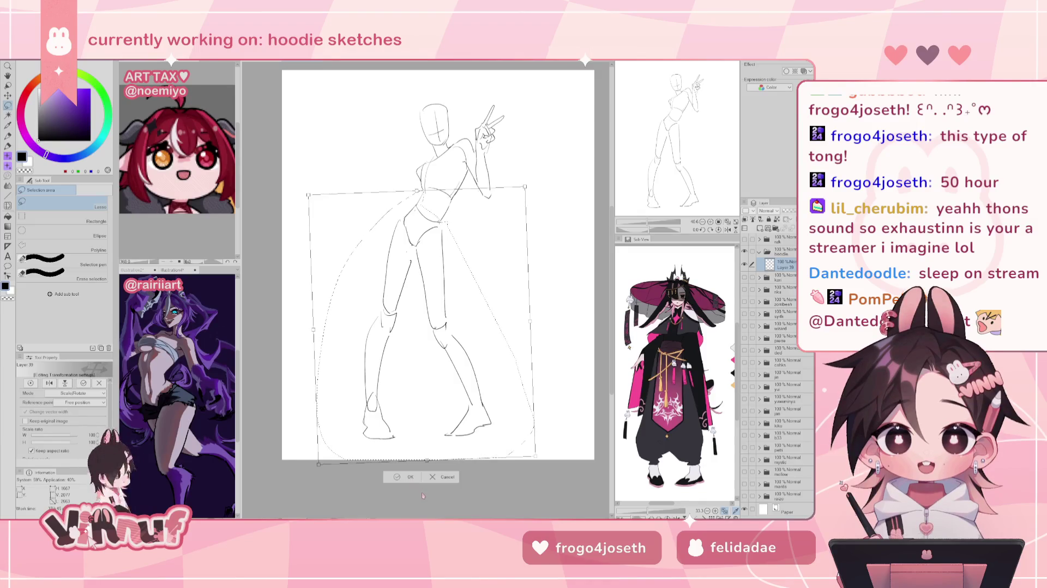
{"action": "left_click", "coordinate": [408, 479]}
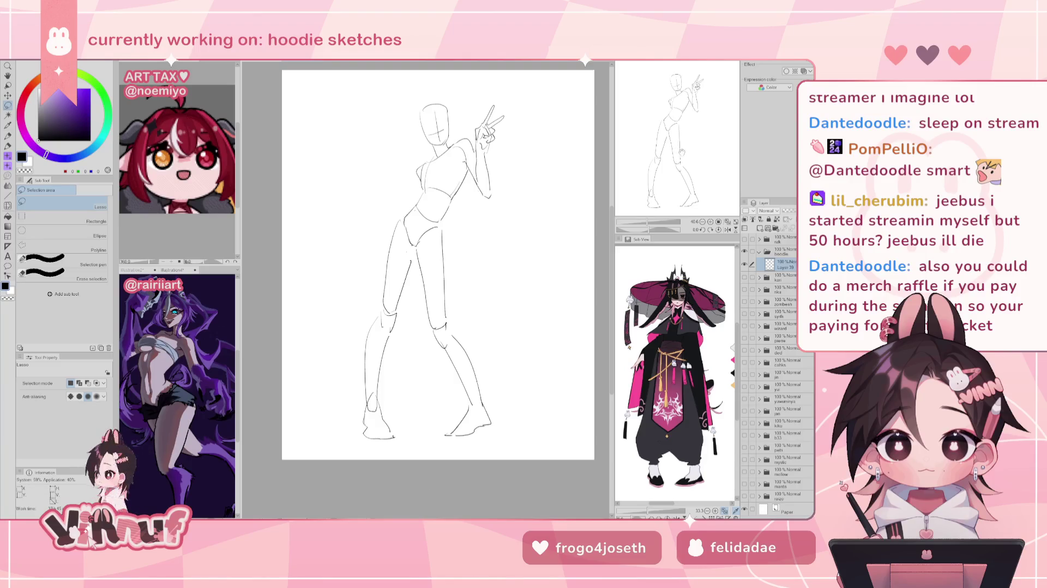
Lasso the right-side legs, stretch them to about 102% and shift them slightly left
{"action": "left_click_drag", "start_coordinate": [436, 261], "coordinate": [433, 256]}
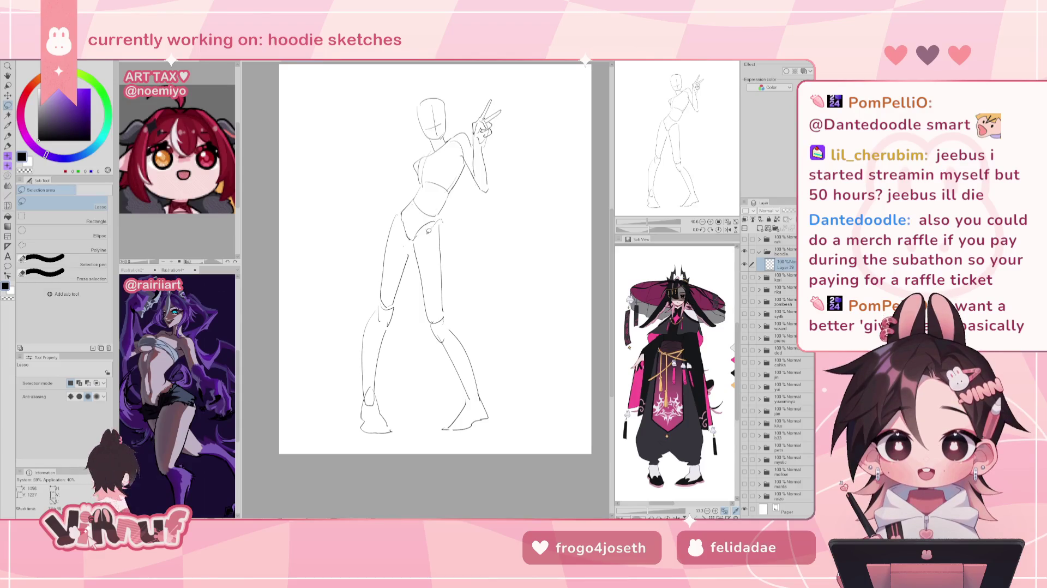
{"action": "left_click_drag", "start_coordinate": [416, 239], "coordinate": [405, 451]}
{"action": "key", "text": "ctrl+t"}
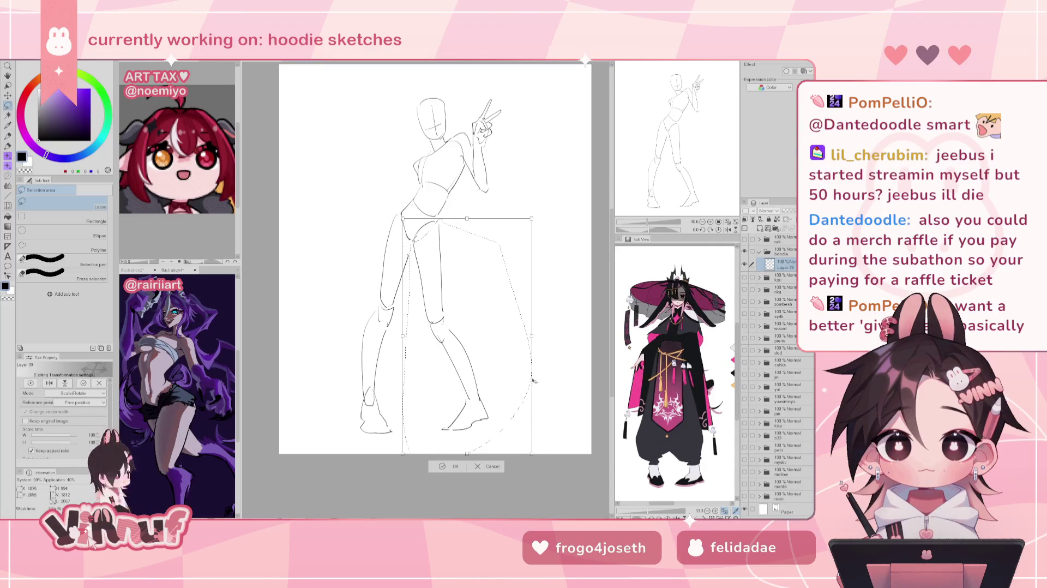
{"action": "left_click_drag", "start_coordinate": [532, 454], "coordinate": [535, 458]}
{"action": "left_click_drag", "start_coordinate": [512, 183], "coordinate": [508, 185]}
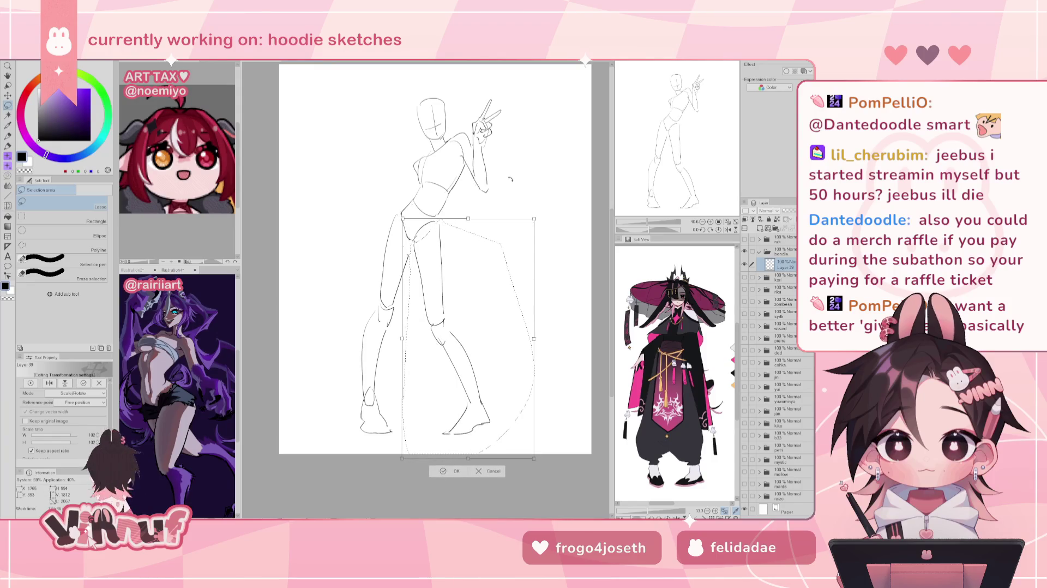
{"action": "left_click", "coordinate": [455, 474]}
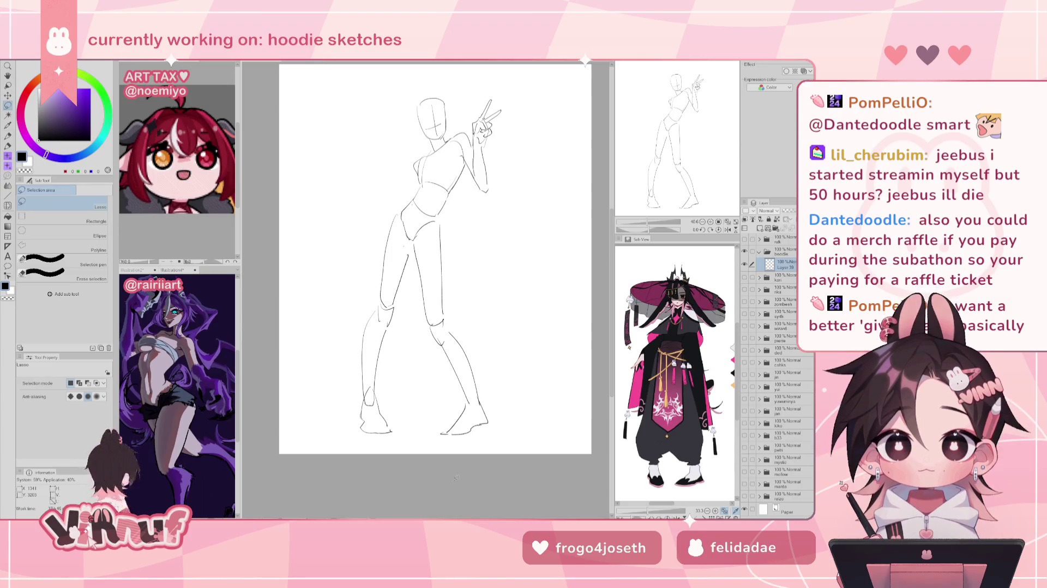
Return to the sketching pen and undo the old left shoulder and upper-arm strokes
{"action": "scroll", "coordinate": [431, 259], "scroll_direction": "right", "scroll_amount": 1}
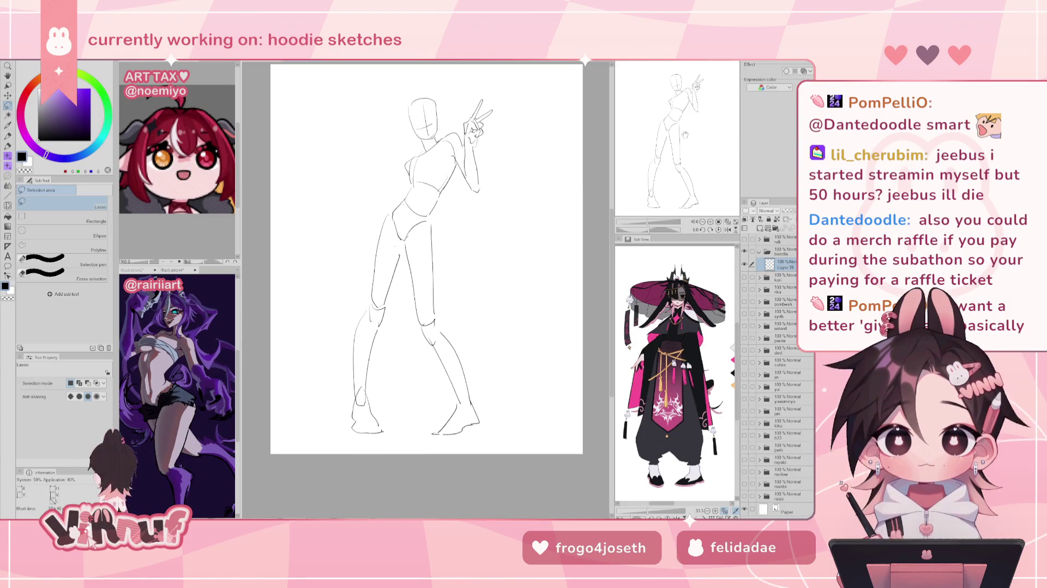
{"action": "key", "text": "p"}
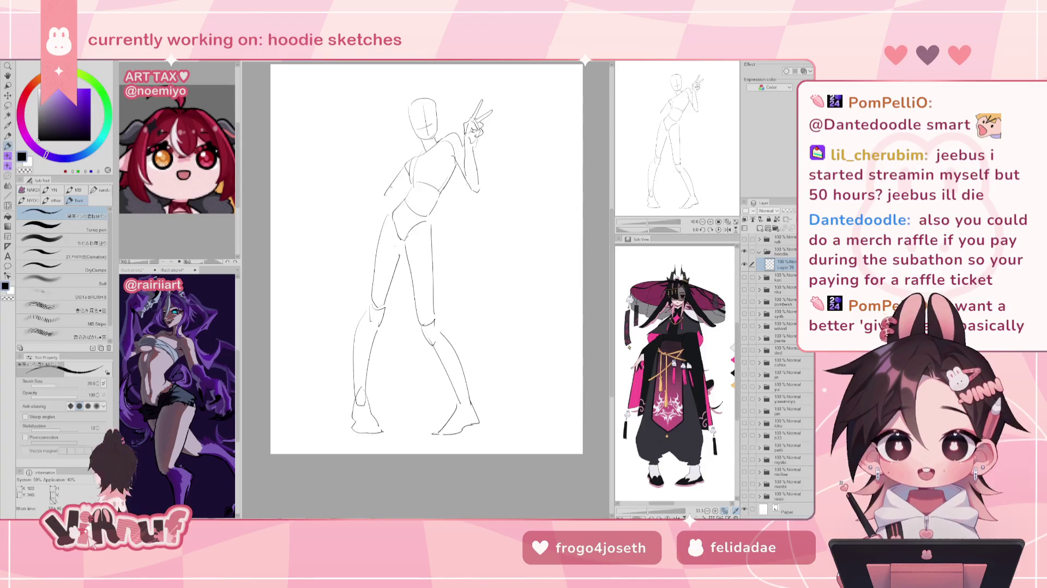
{"action": "key", "text": "ctrl+z"}
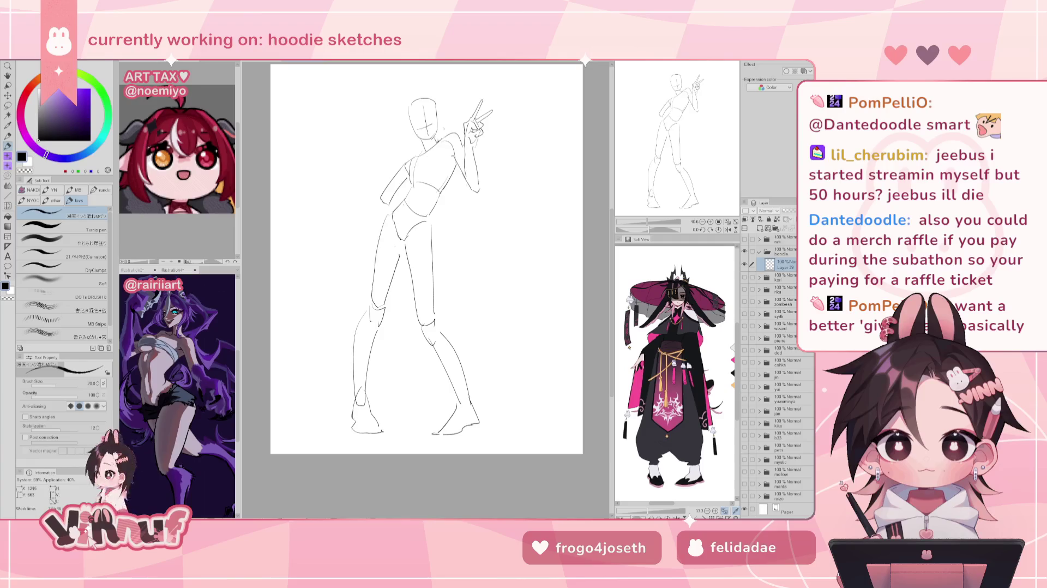
{"action": "key", "text": "ctrl+z"}
{"action": "key", "text": "ctrl+z"}
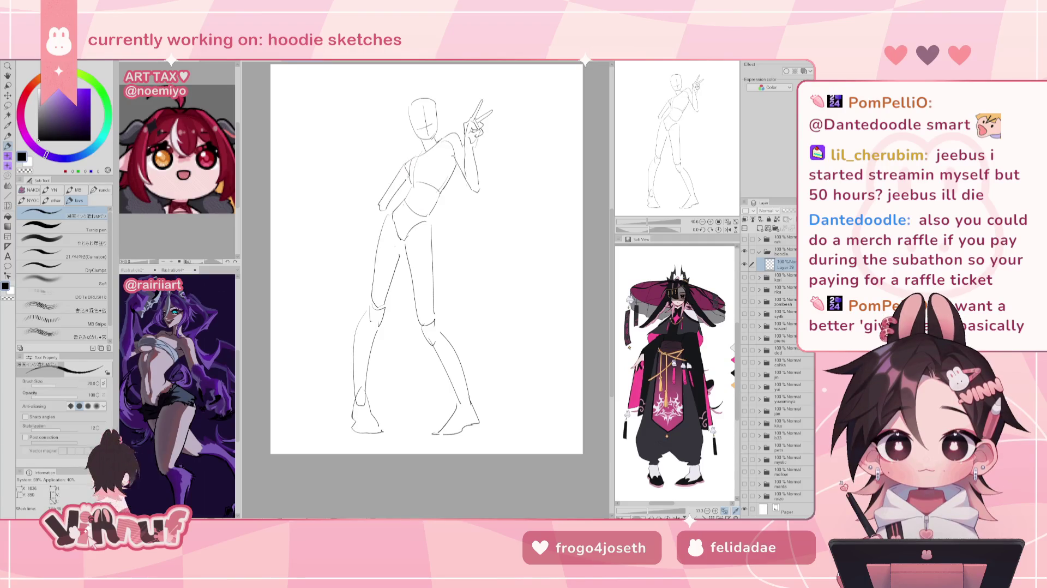
{"action": "key", "text": "ctrl+z"}
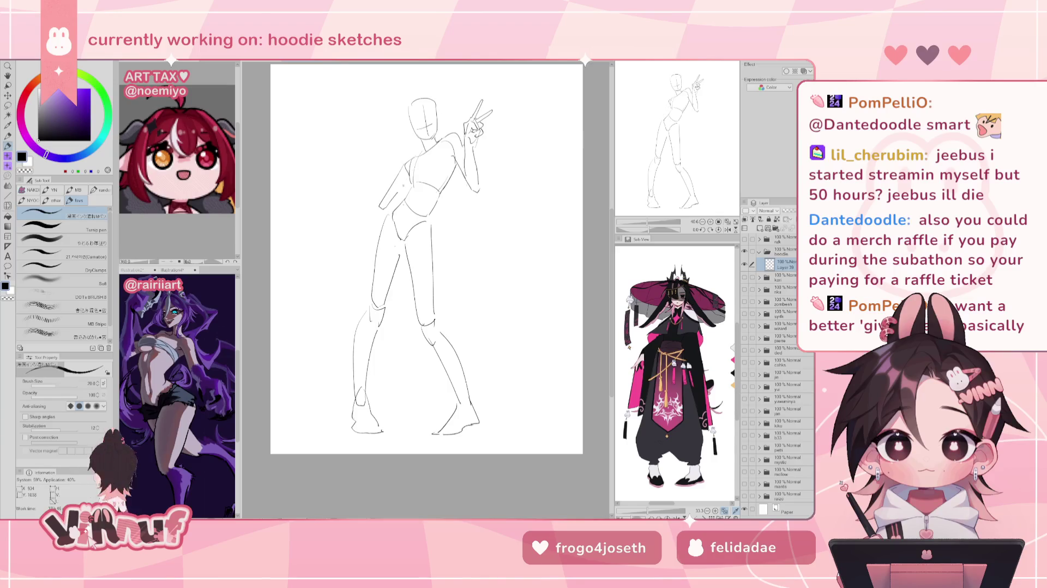
Sketch shorter left shoulder and hip strokes, undoing the overly long ones
{"action": "left_click_drag", "start_coordinate": [404, 163], "coordinate": [380, 206]}
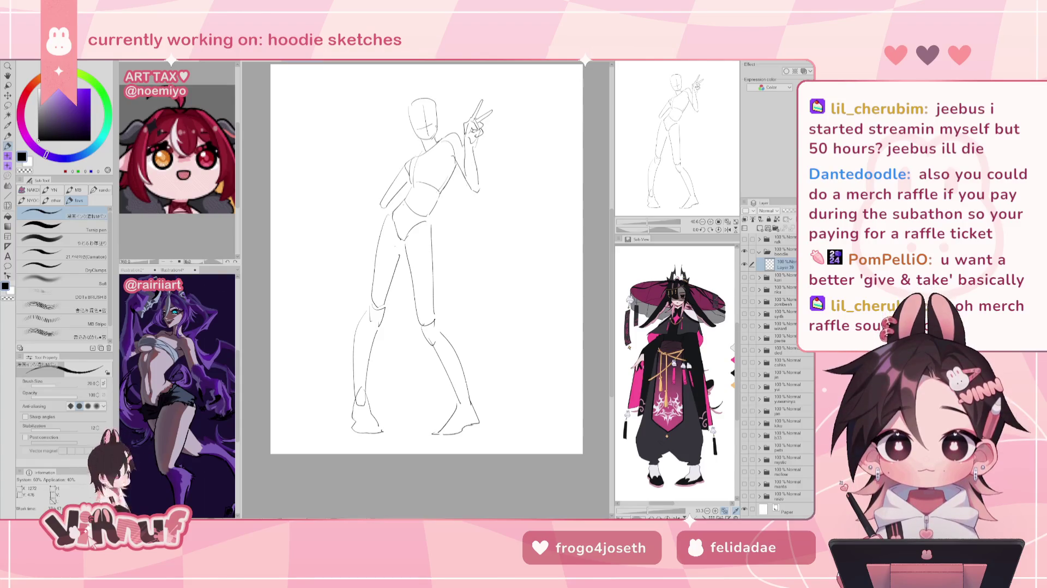
{"action": "key", "text": "ctrl+z"}
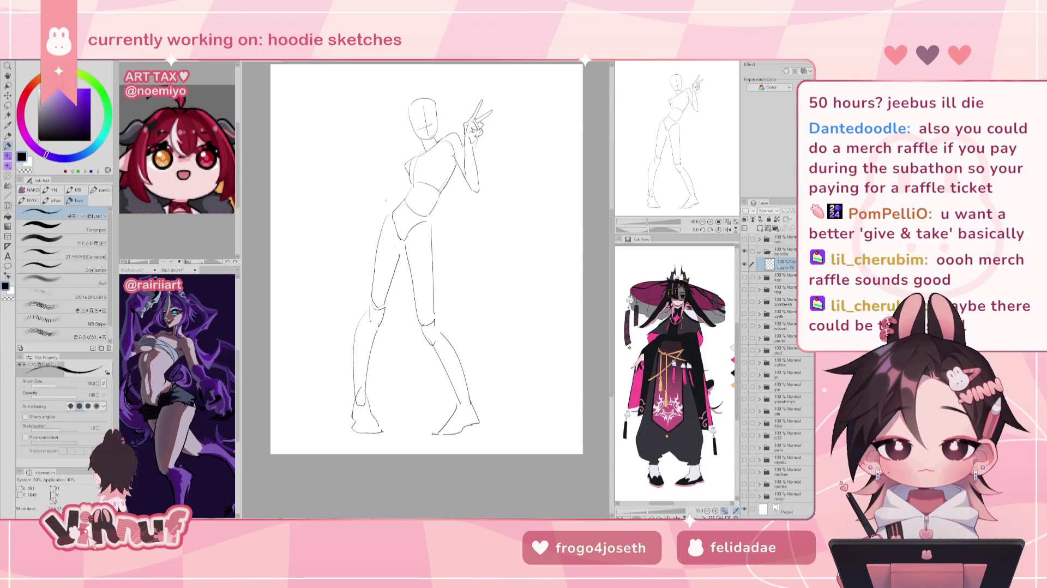
{"action": "left_click_drag", "start_coordinate": [385, 192], "coordinate": [381, 207]}
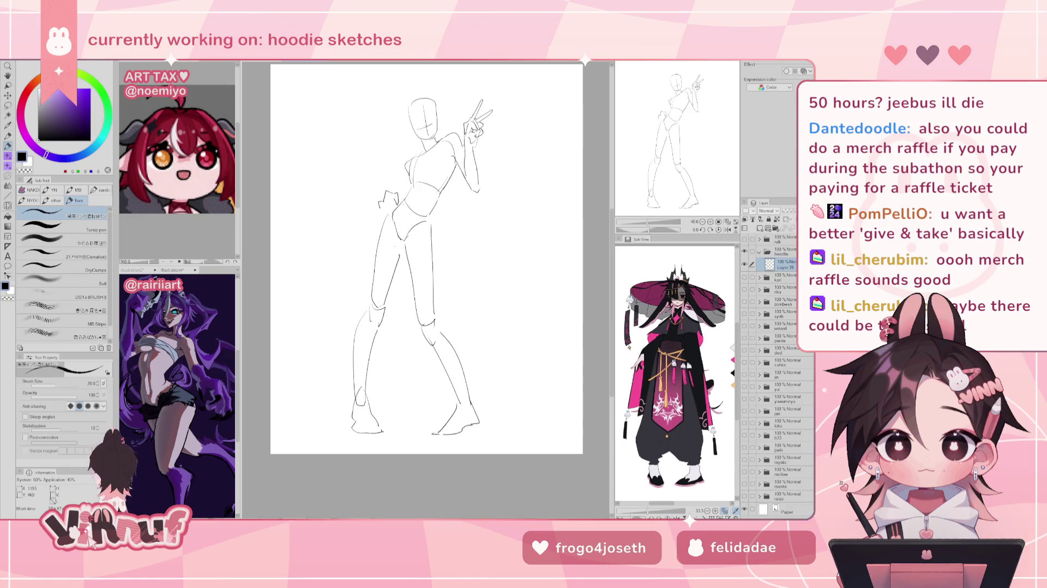
{"action": "key", "text": "ctrl+z"}
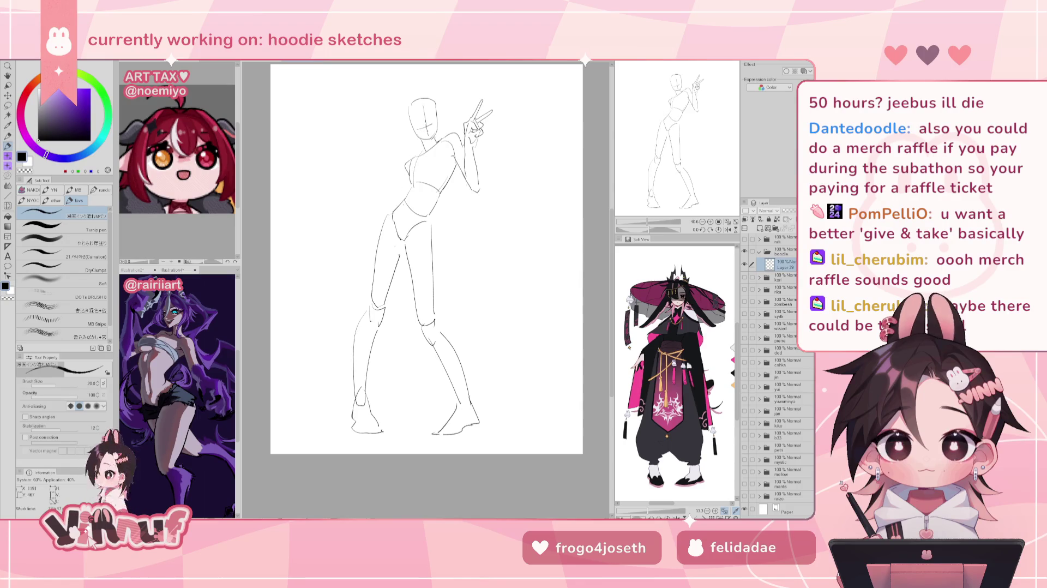